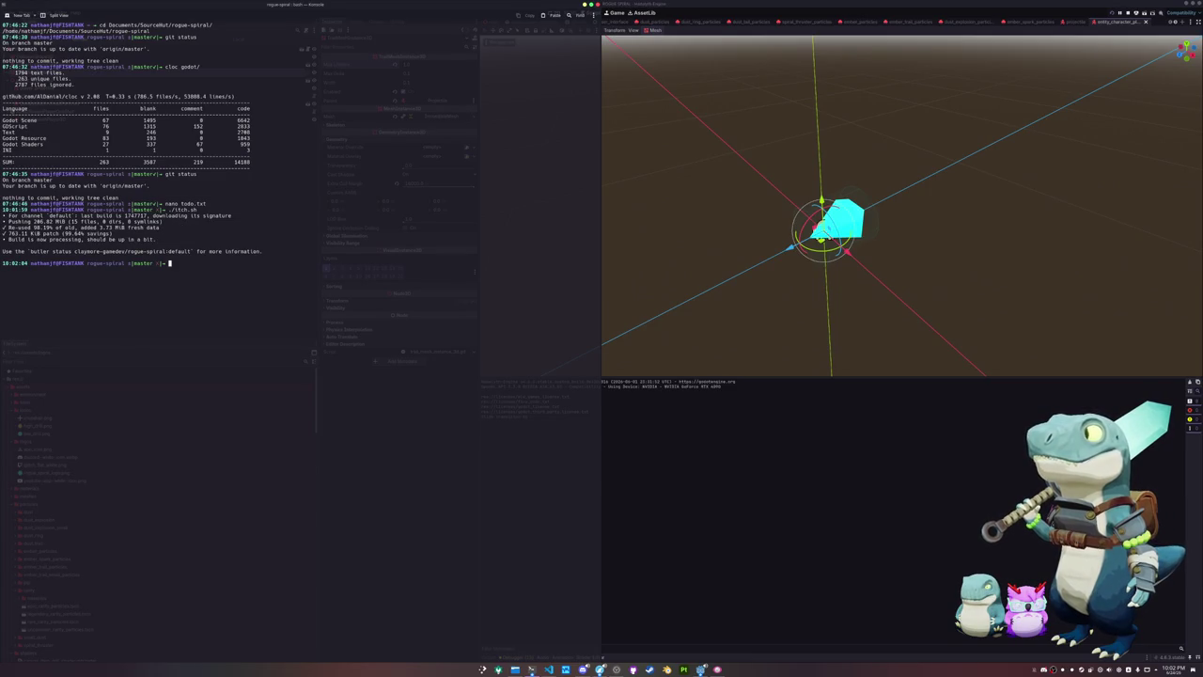
# Minimize Konsole so the Godot editor showing the player projectile scene is in front
pyautogui.click(704, 564)
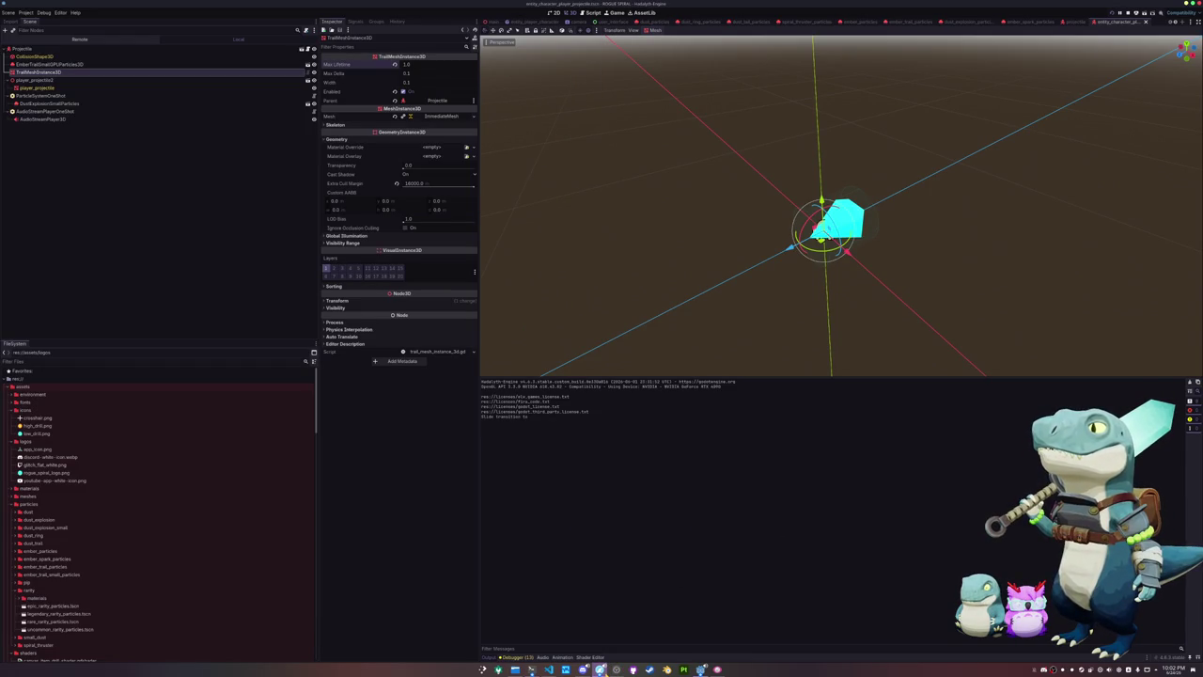
# Move the browser window with the Rogue Spiral itch.io page over the Godot editor
pyautogui.moveTo(600, 668)
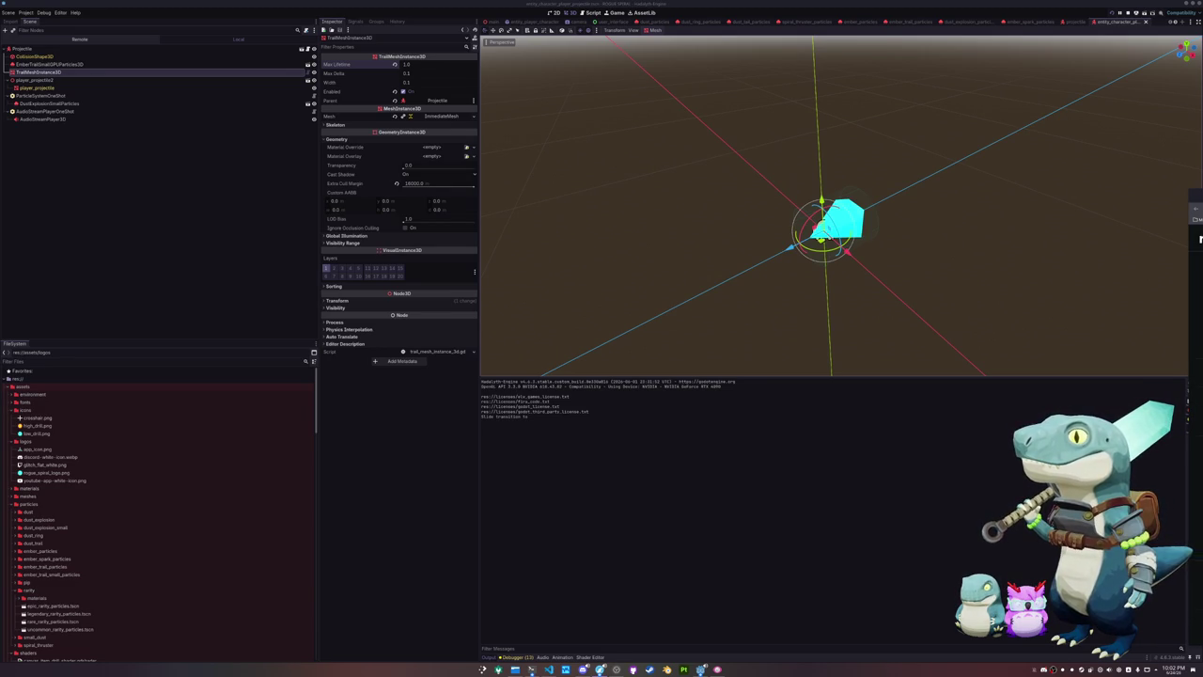
pyautogui.moveTo(1201, 238)
pyautogui.mouseDown()
pyautogui.moveTo(1196, 216)
pyautogui.moveTo(727, 199)
pyautogui.moveTo(734, 108)
pyautogui.moveTo(723, 126)
pyautogui.mouseUp()
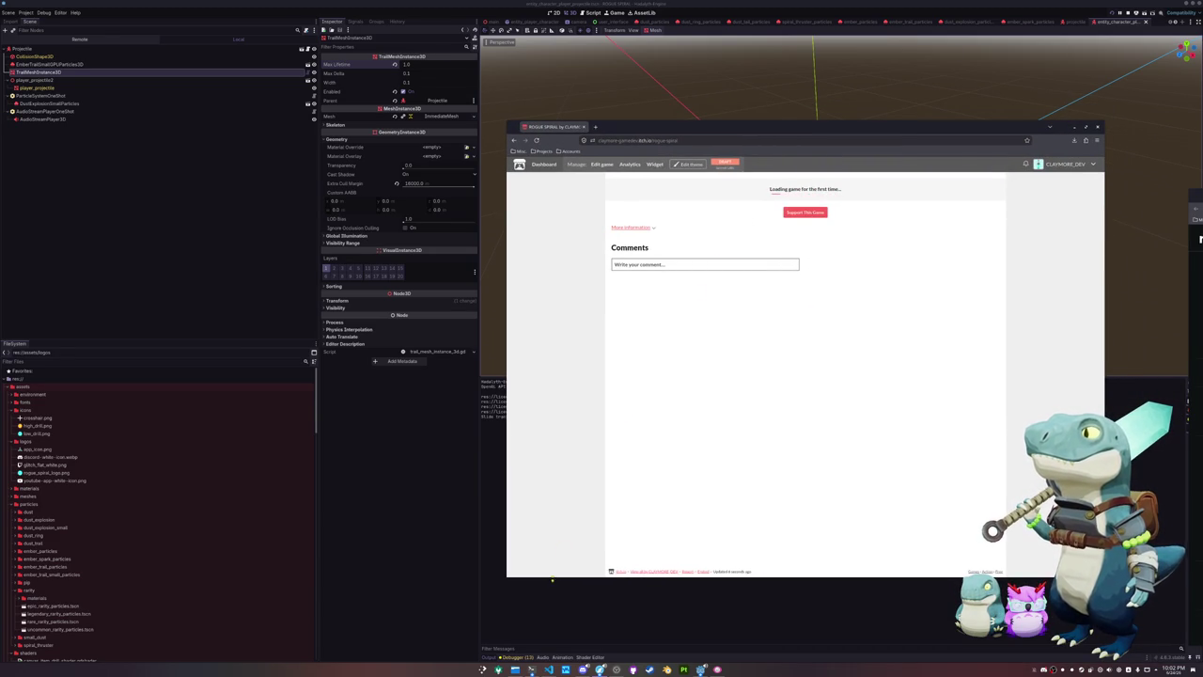
# Widen the browser window leftward until the Rogue Spiral game frame fully shows
pyautogui.moveTo(503, 448)
pyautogui.mouseDown()
pyautogui.moveTo(331, 448)
pyautogui.moveTo(358, 449)
pyautogui.mouseUp()
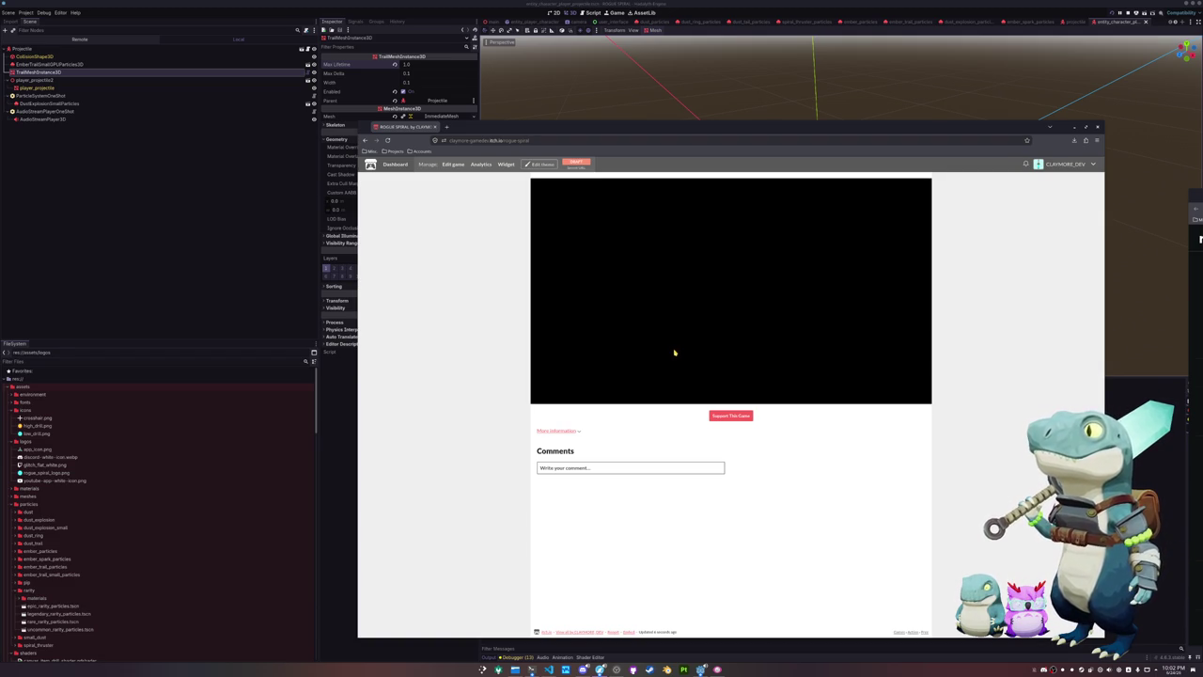
# Start Rogue Spiral in the embed and play, running across the purple field, firing and dashing
pyautogui.click(662, 293)
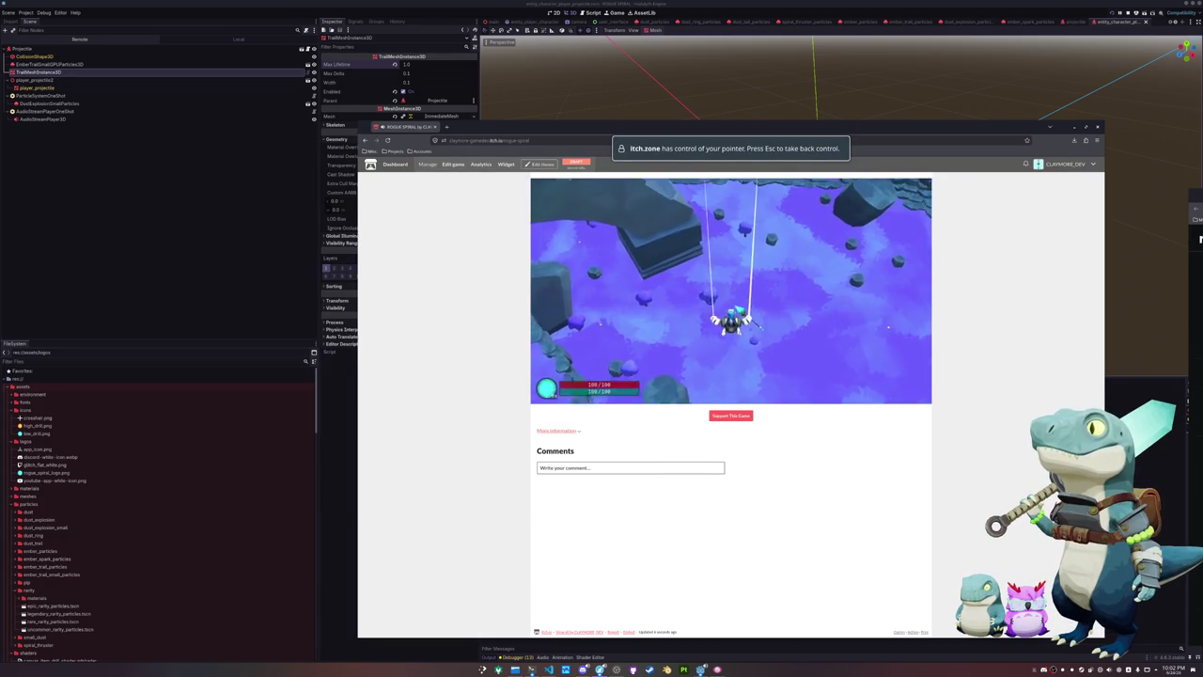
pyautogui.press('w')
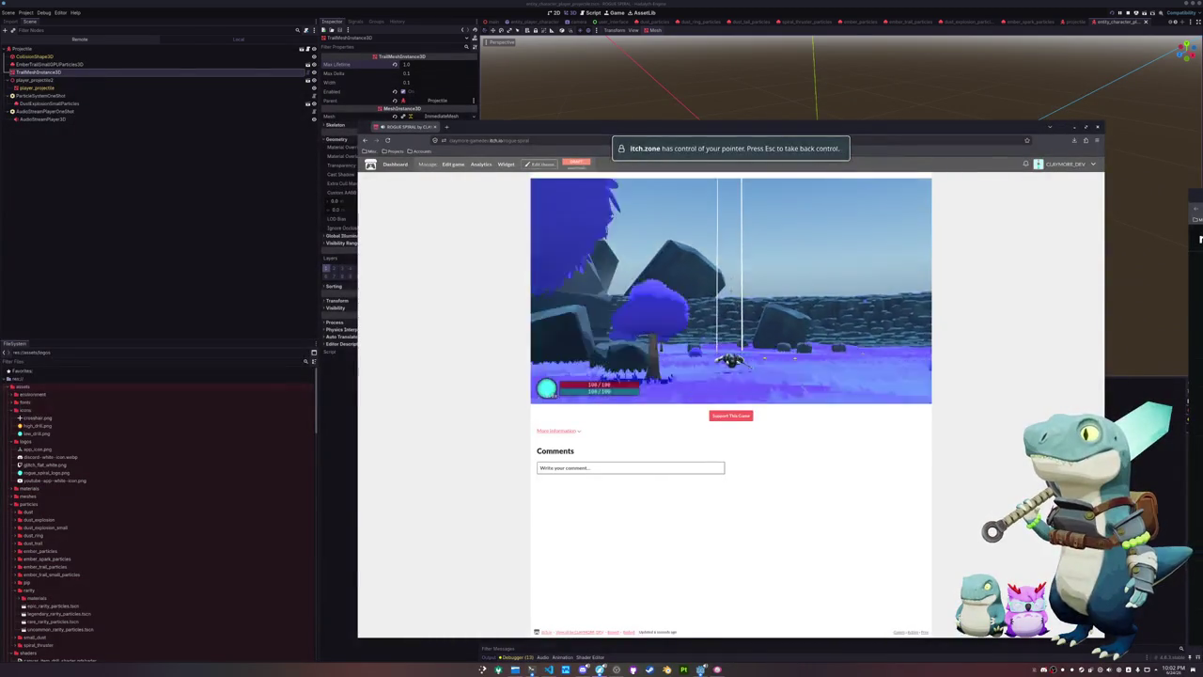
pyautogui.press('w')
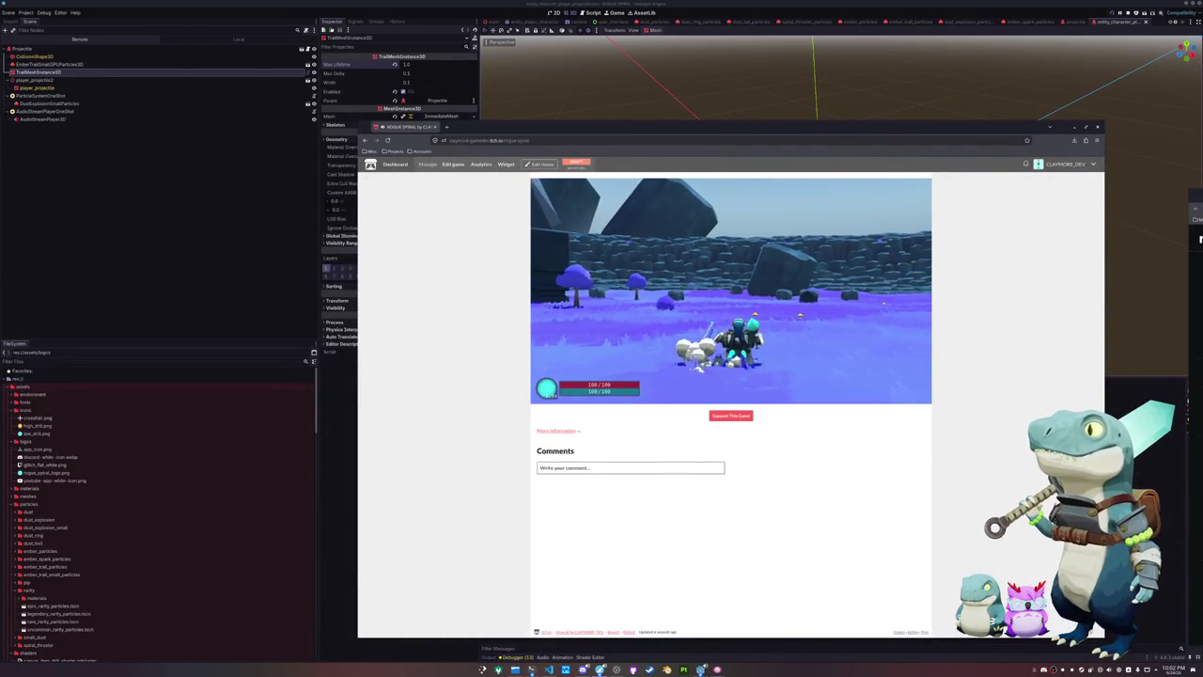
pyautogui.press('w')
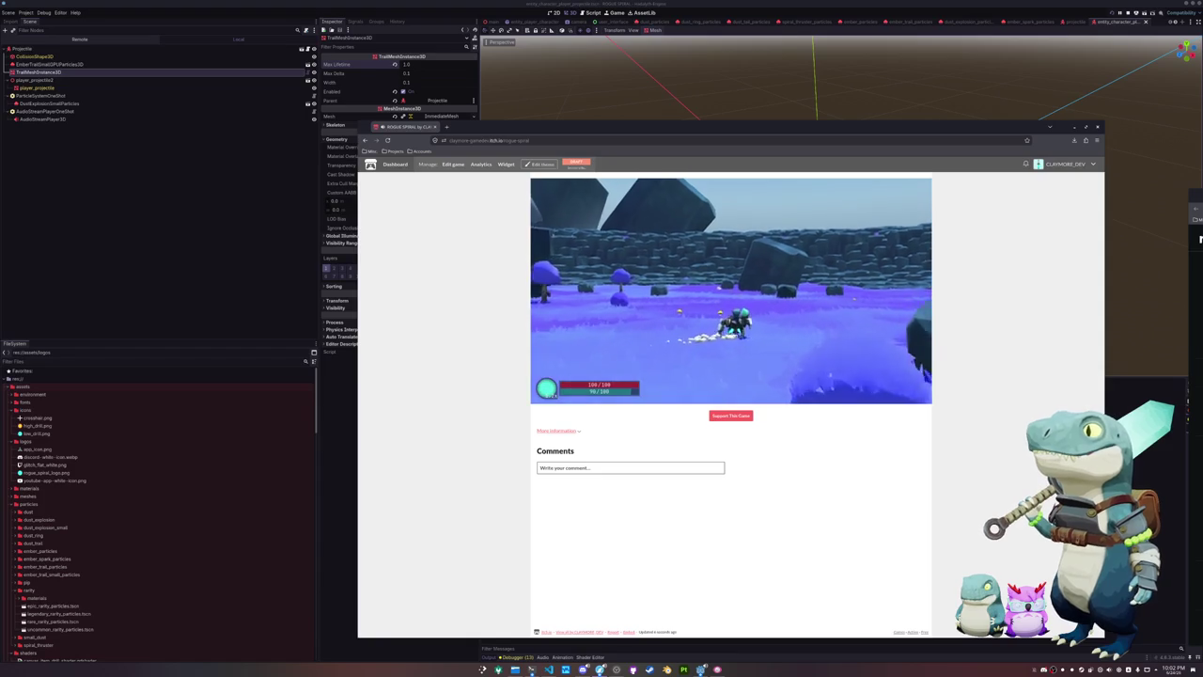
pyautogui.press('w')
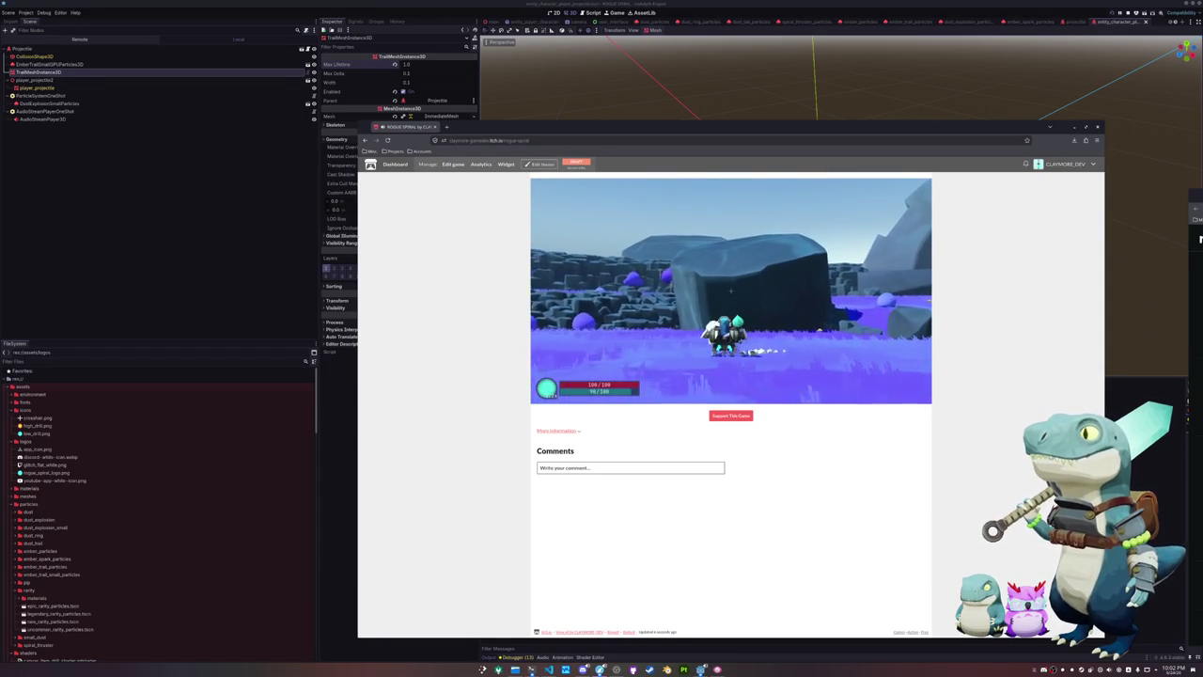
pyautogui.press('w')
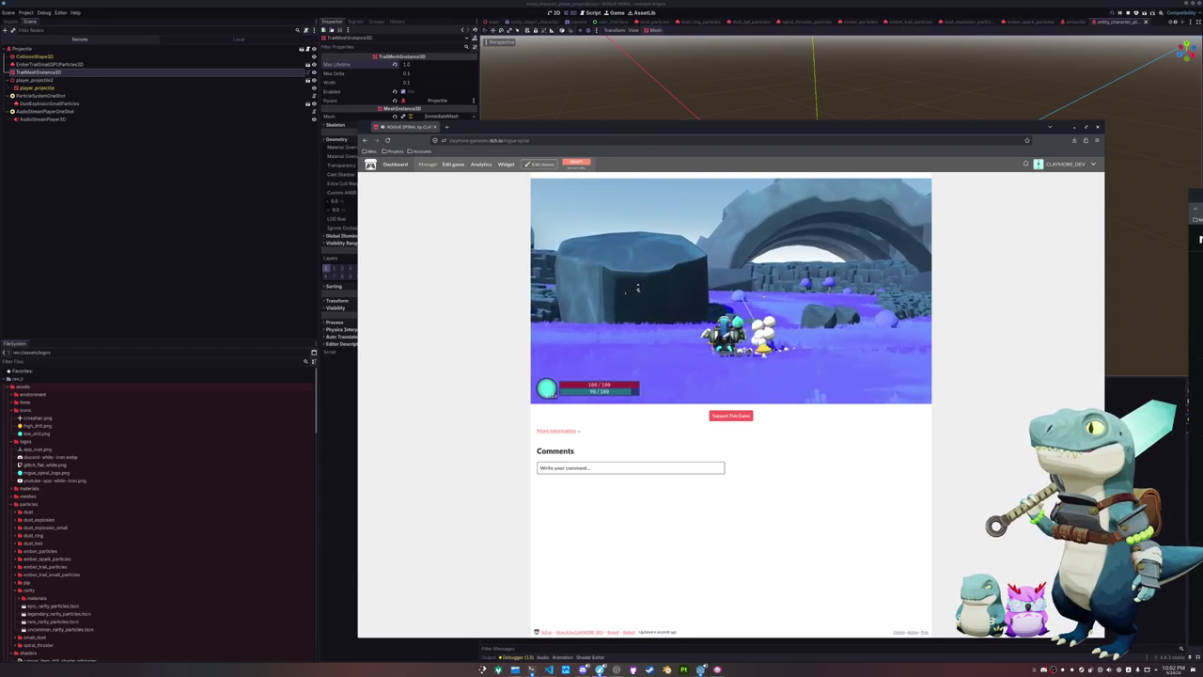
pyautogui.press('w')
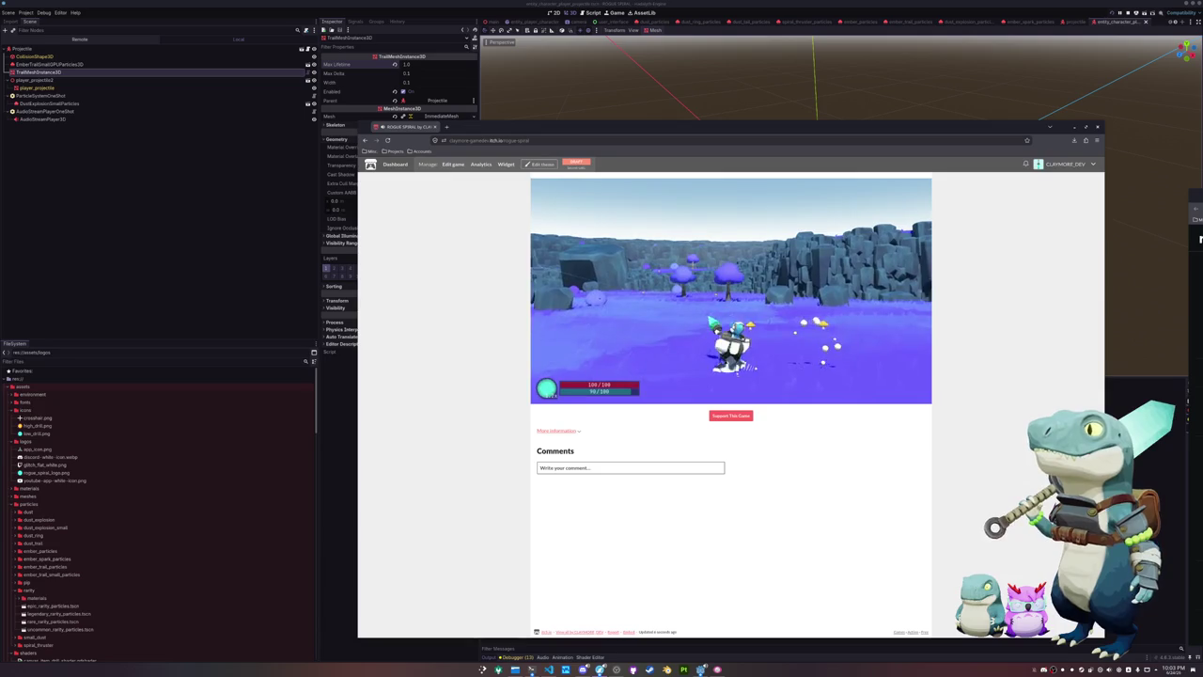
pyautogui.press('w')
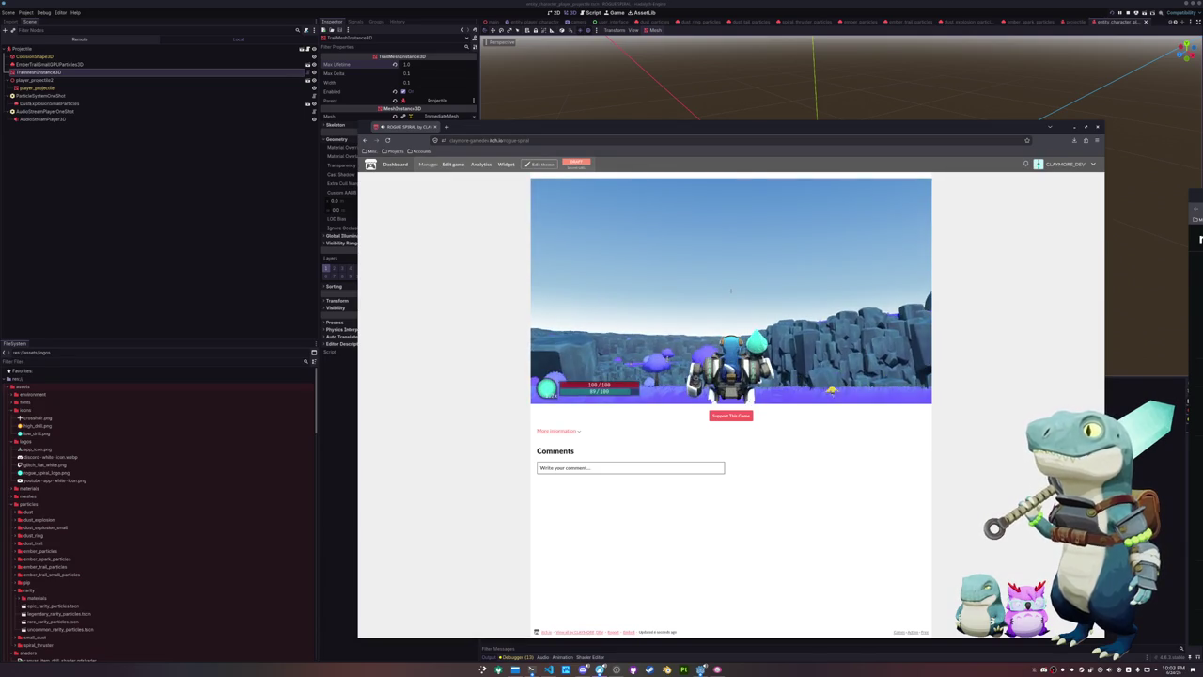
pyautogui.press('w')
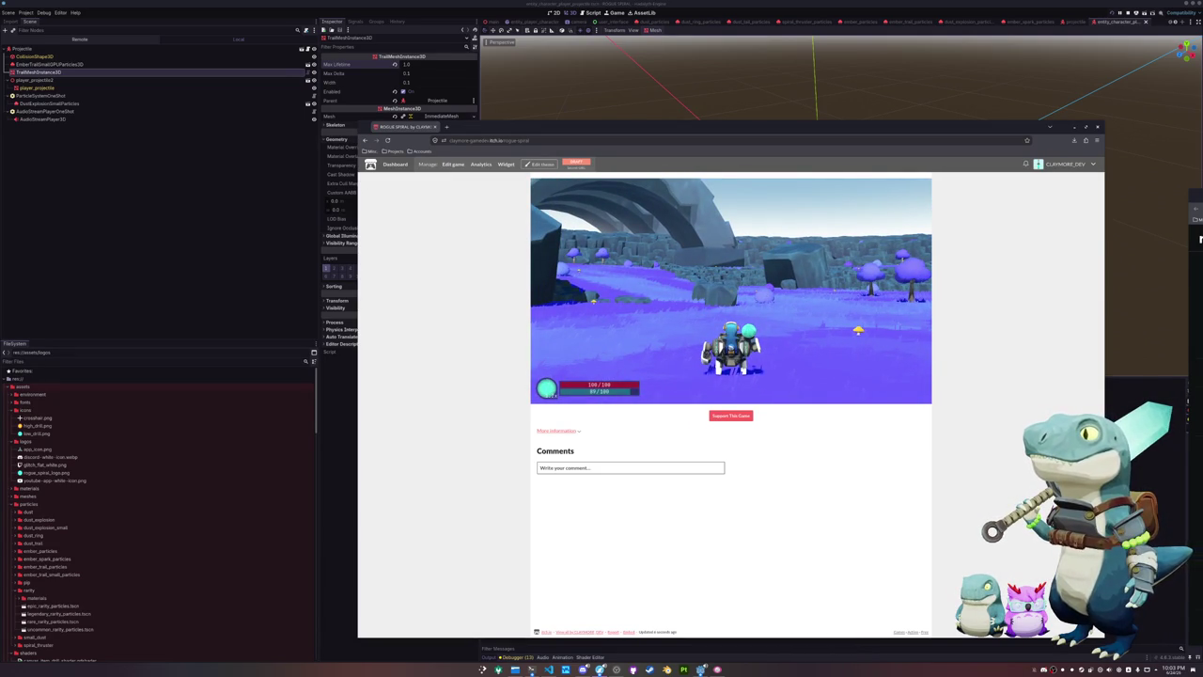
pyautogui.press('shift')
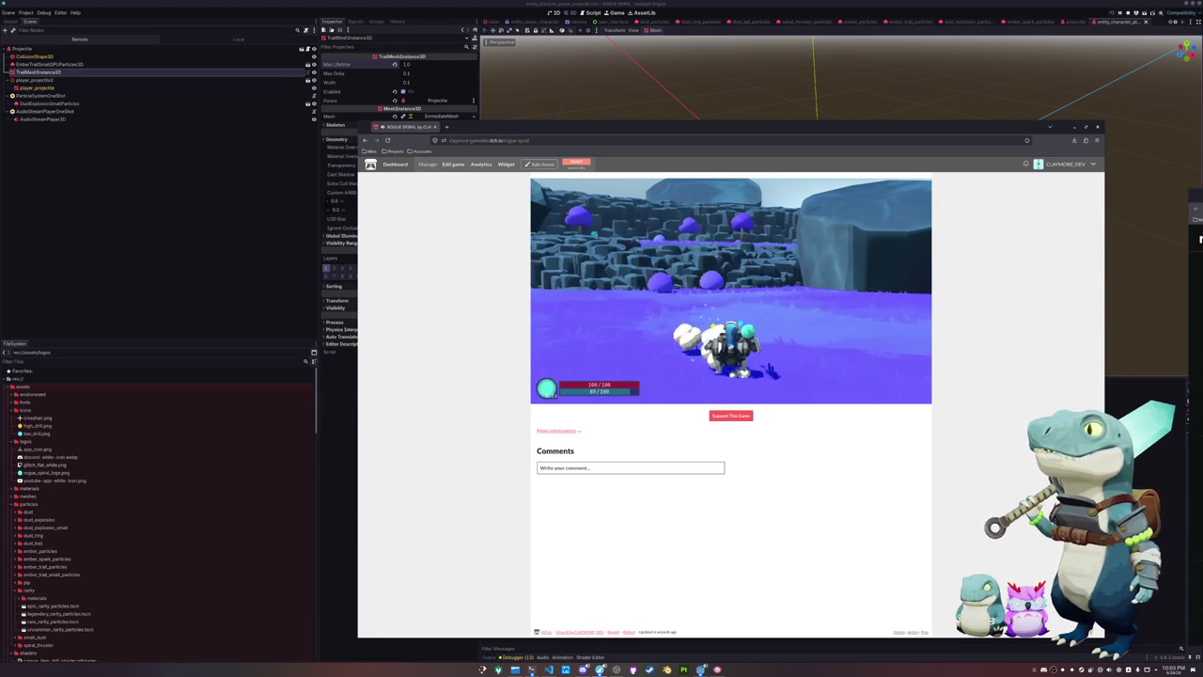
pyautogui.press('shift')
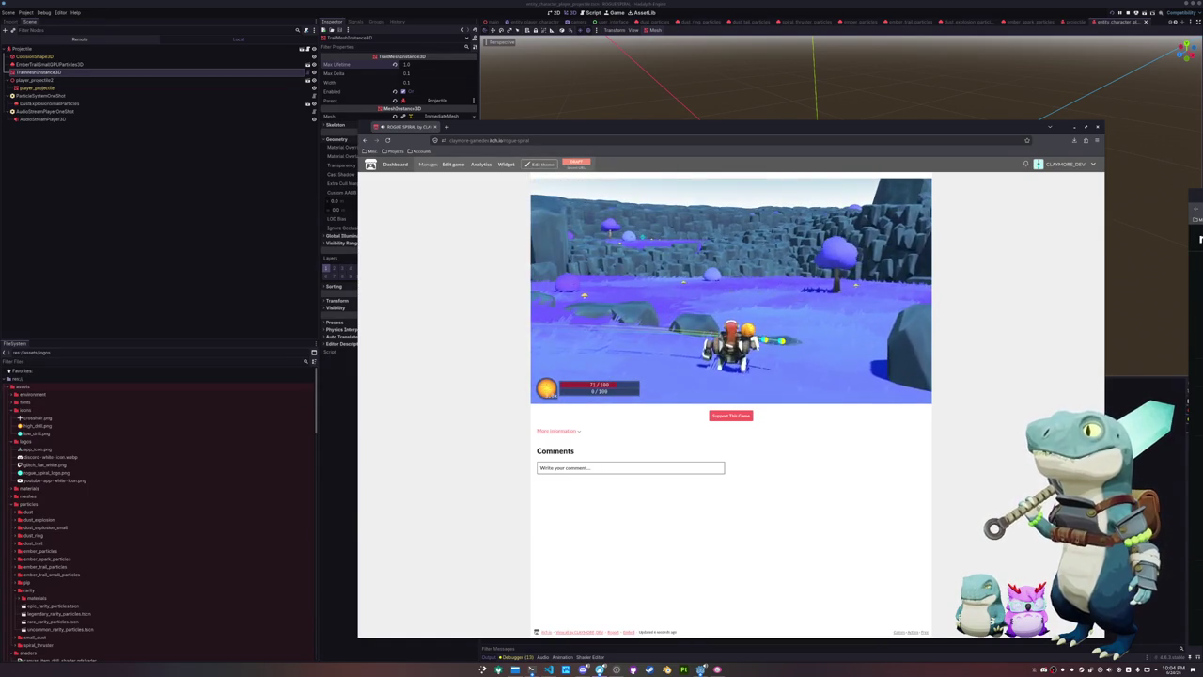
# Exit the game to its main menu and test the Twitch and YouTube links
pyautogui.press('Escape')
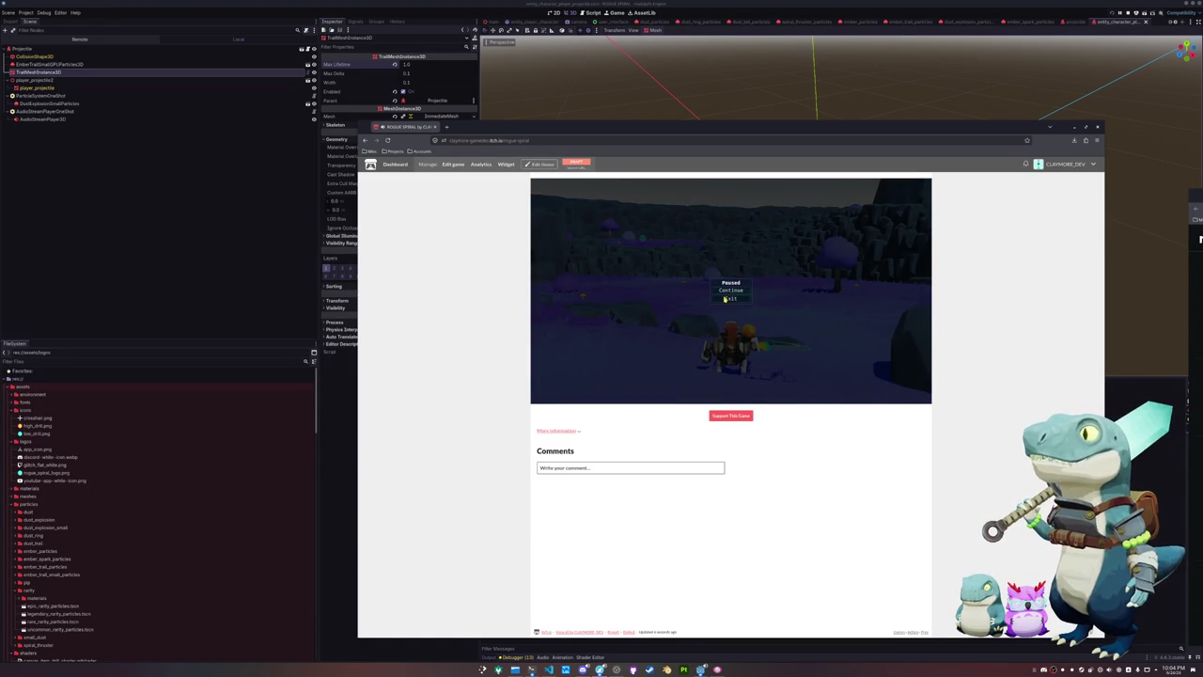
pyautogui.click(724, 299)
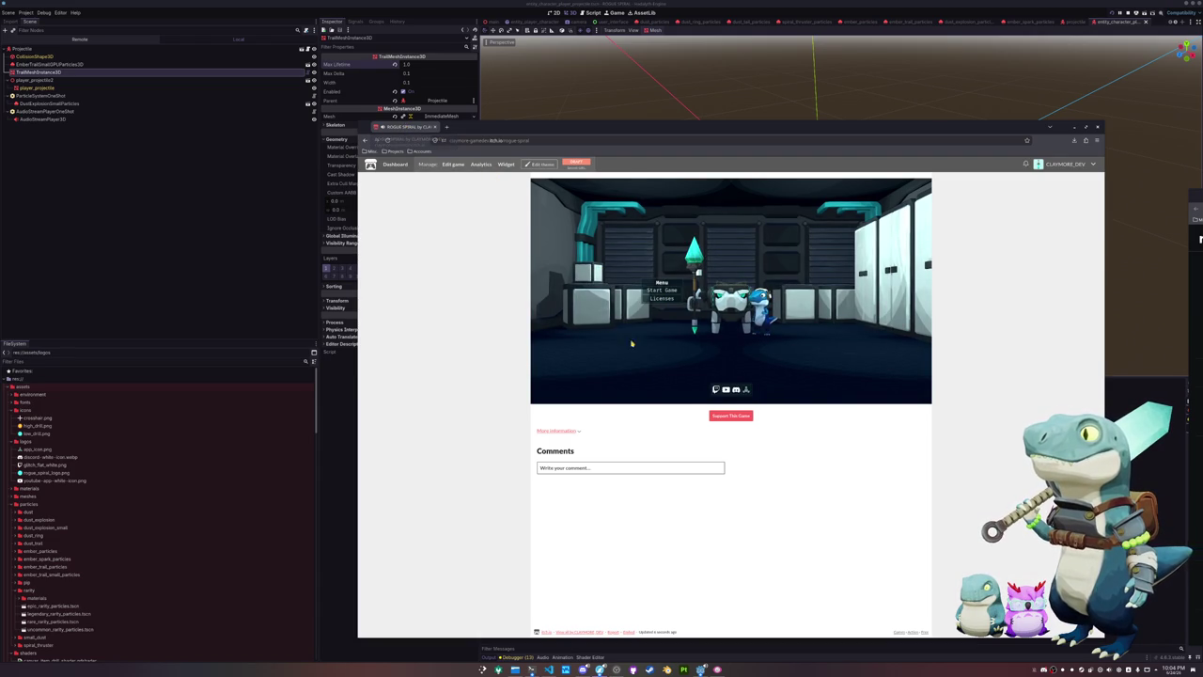
pyautogui.click(716, 388)
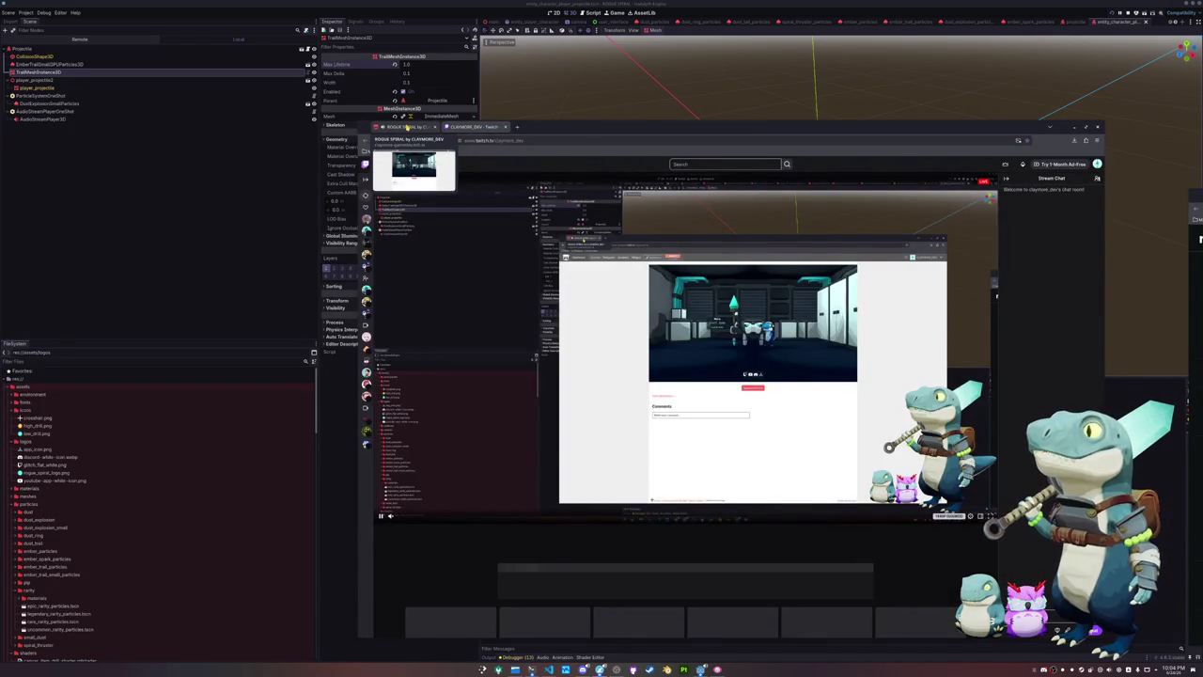
pyautogui.click(407, 126)
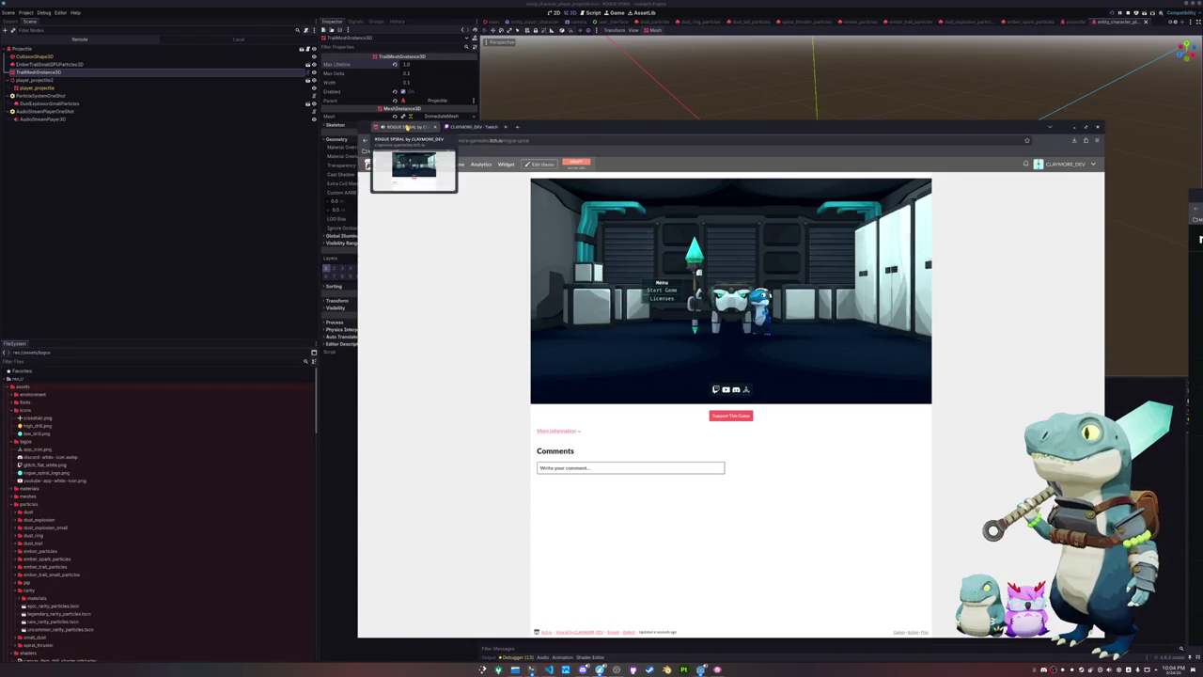
pyautogui.click(726, 388)
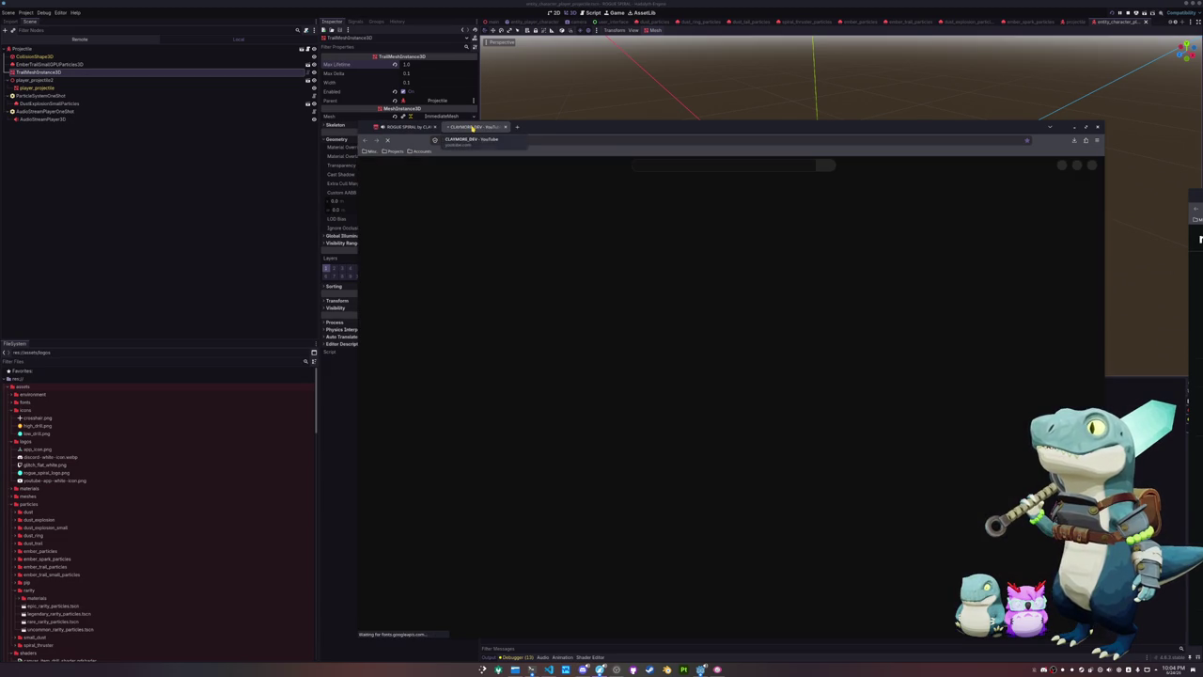
pyautogui.click(504, 126)
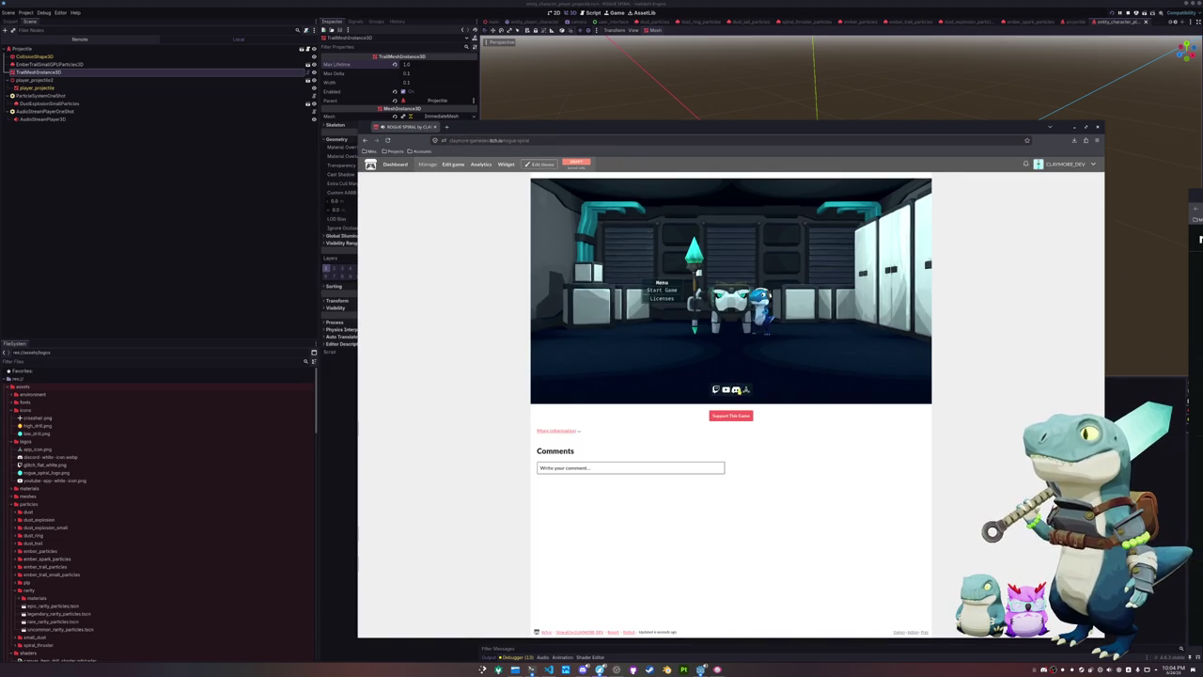
# Test the game menu's Discord and Steam links, closing each opened page
pyautogui.click(736, 388)
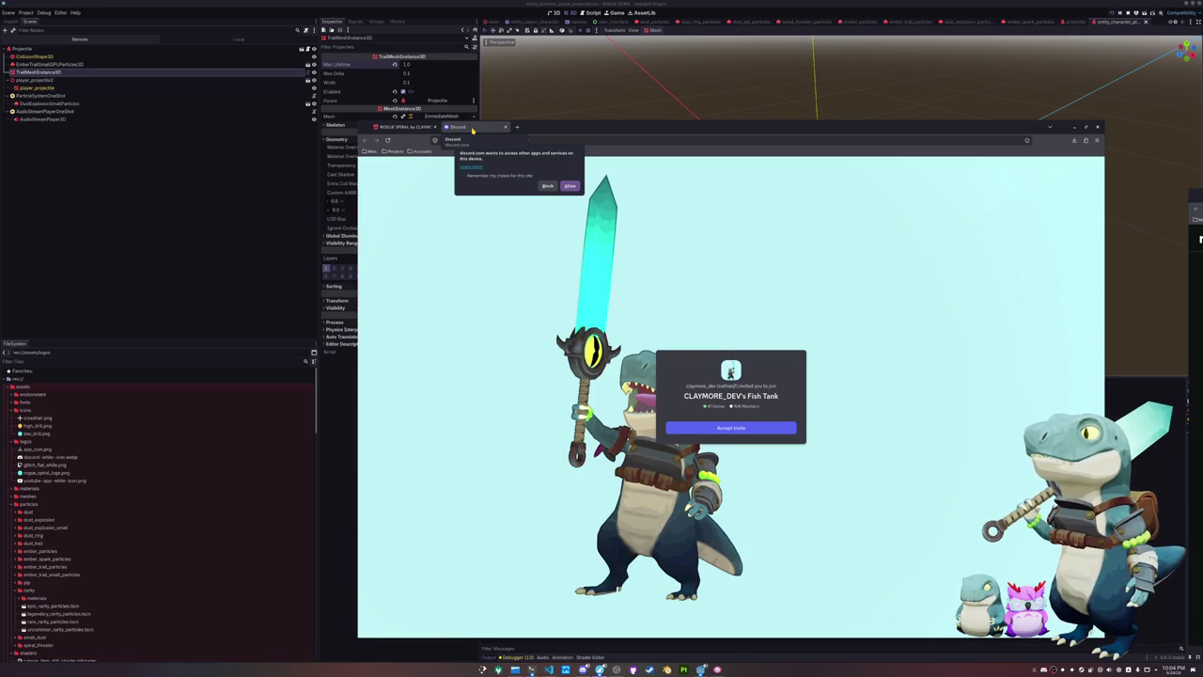
pyautogui.click(472, 130)
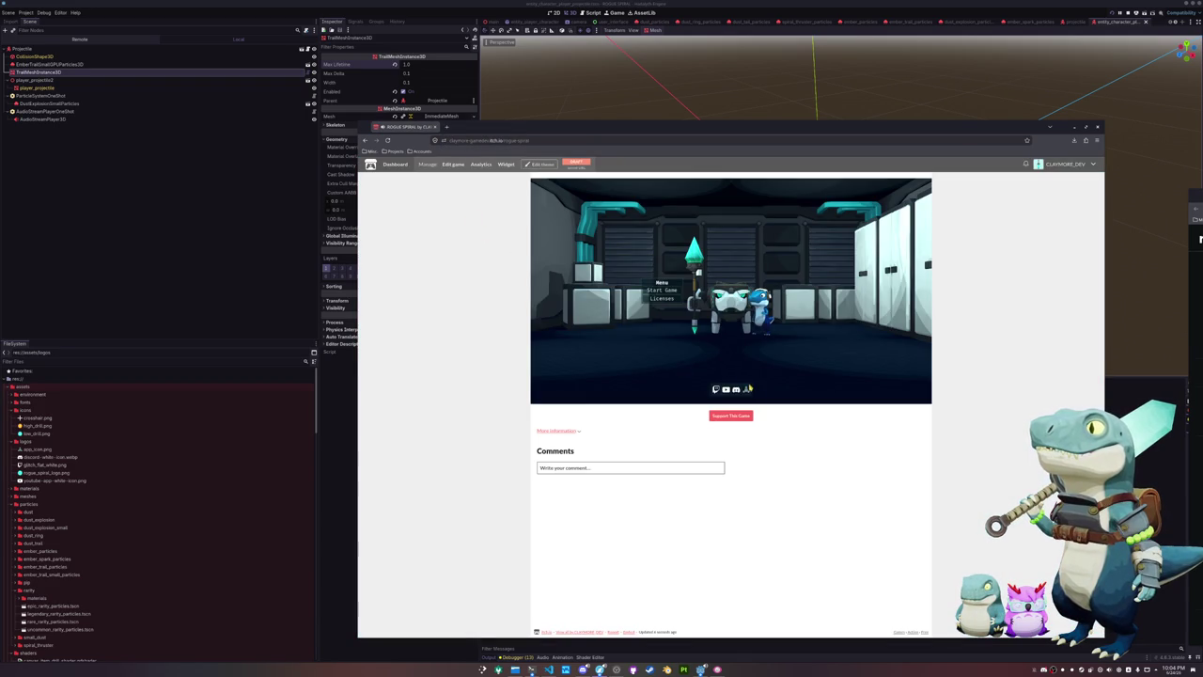
pyautogui.click(567, 357)
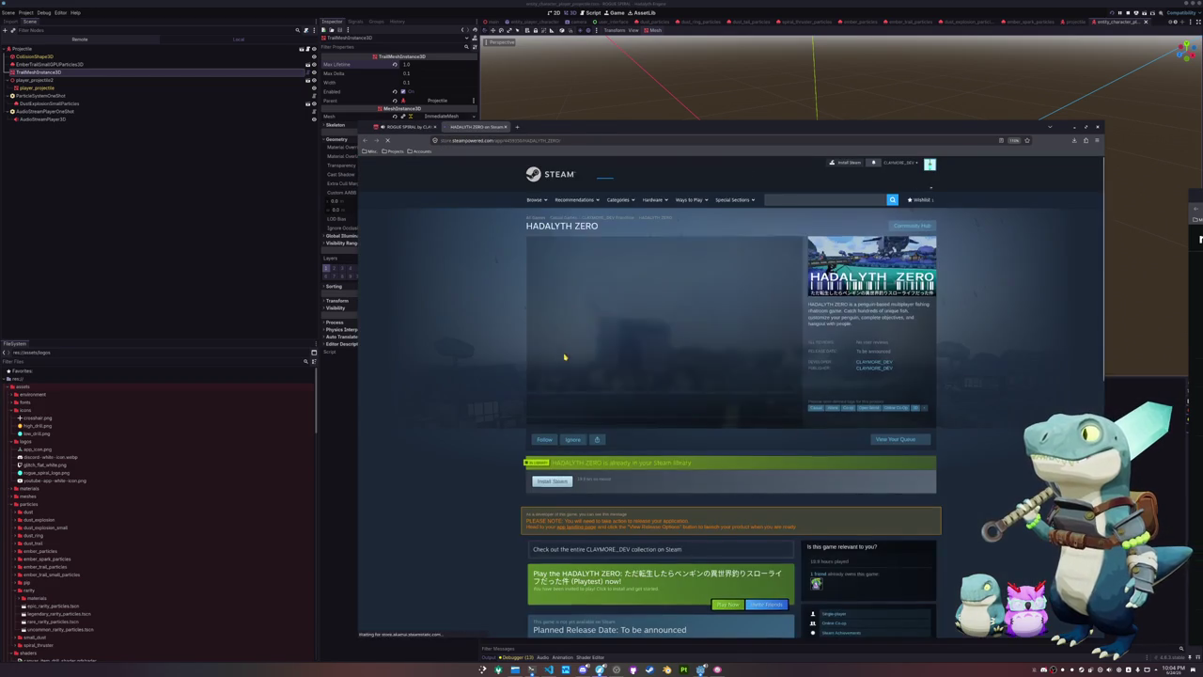
pyautogui.scroll(-1, 515, 331)
pyautogui.scroll(-10, 515, 331)
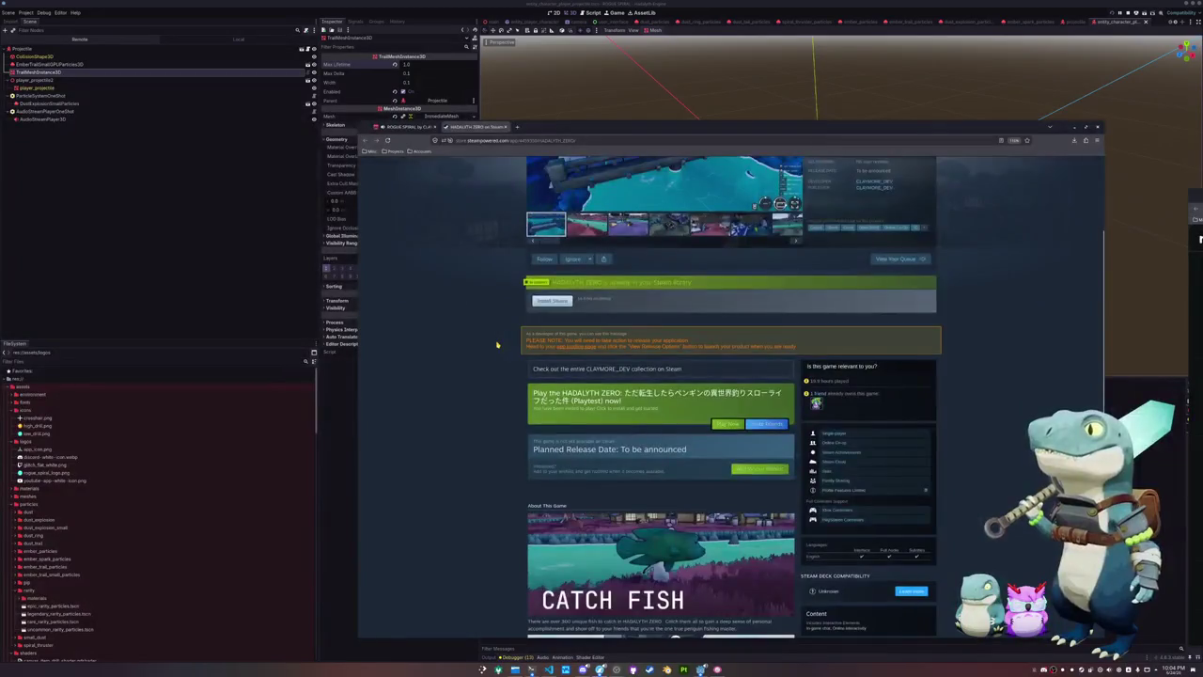
pyautogui.scroll(10, 497, 345)
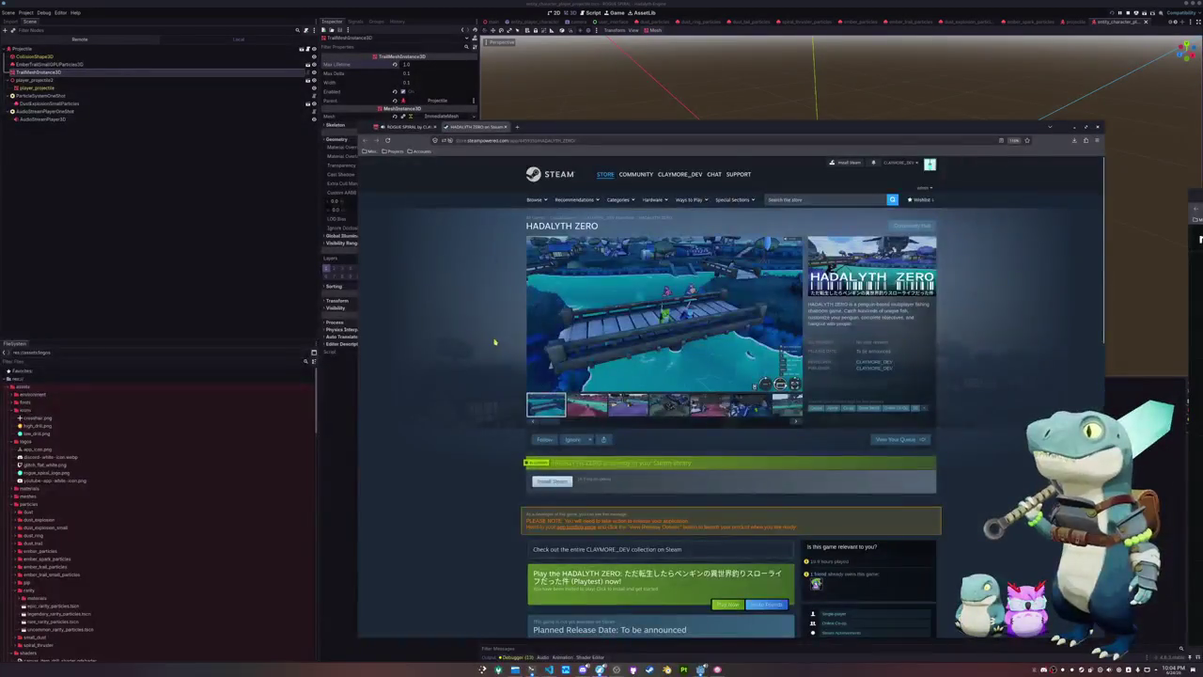
pyautogui.middleClick(467, 131)
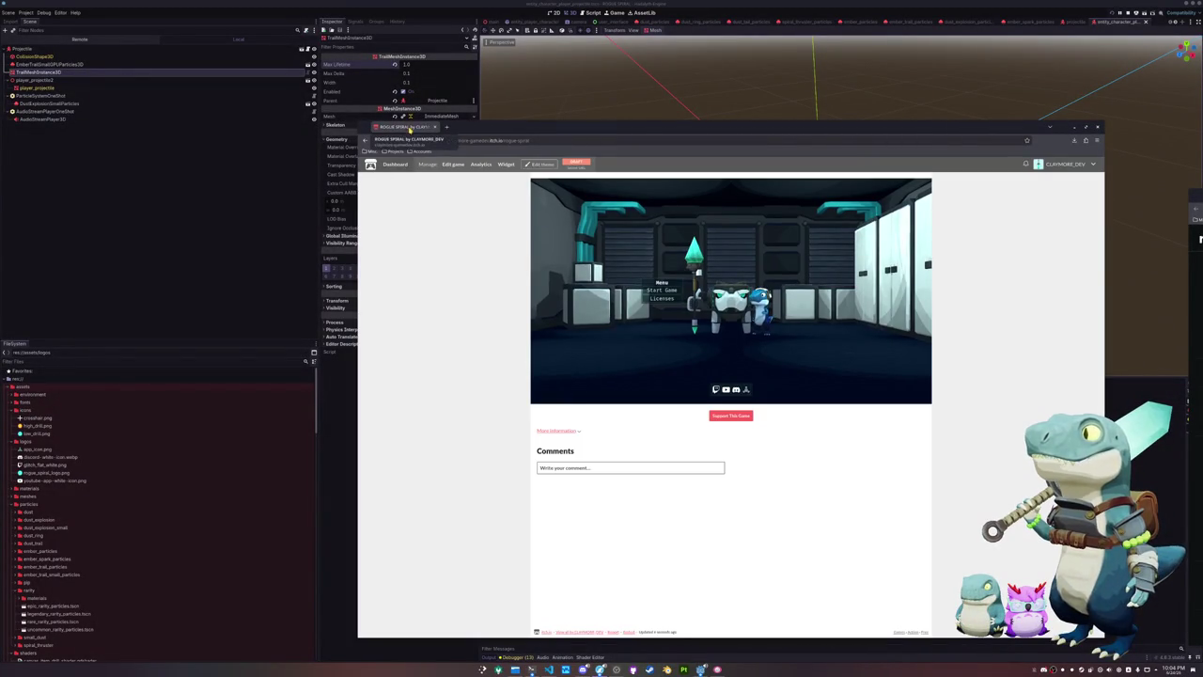
# In the theme editor, set the page's main background colour to #1b1c1d
pyautogui.click(540, 165)
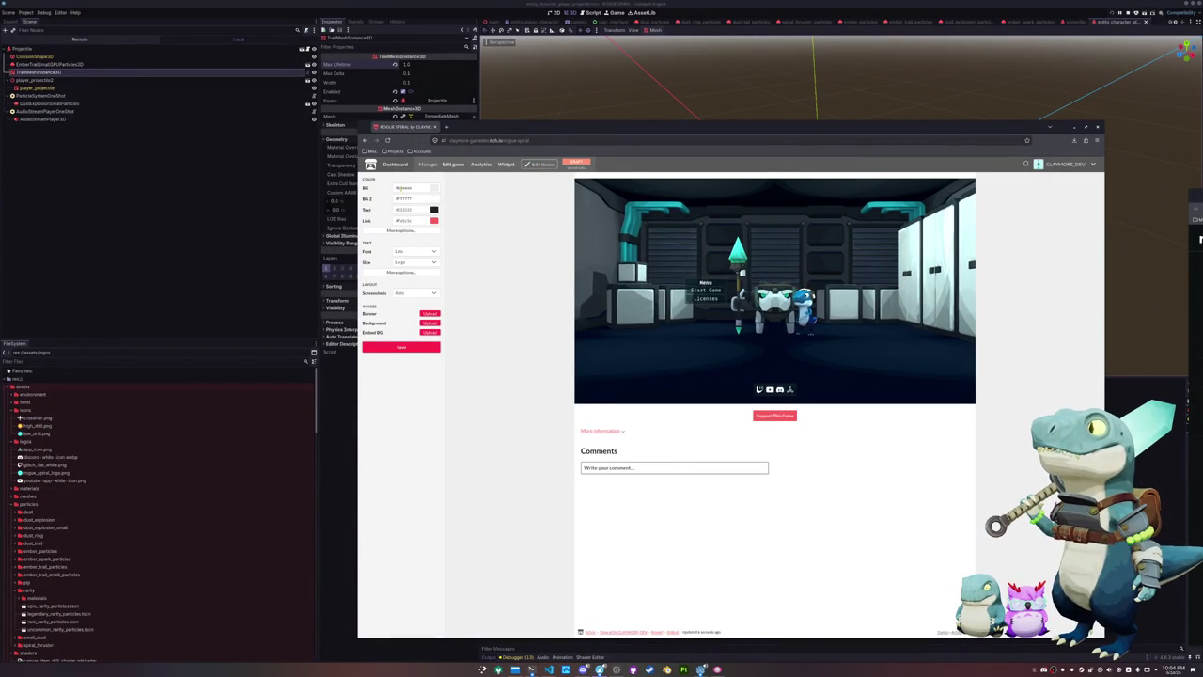
pyautogui.click(424, 187)
pyautogui.write('#171717')
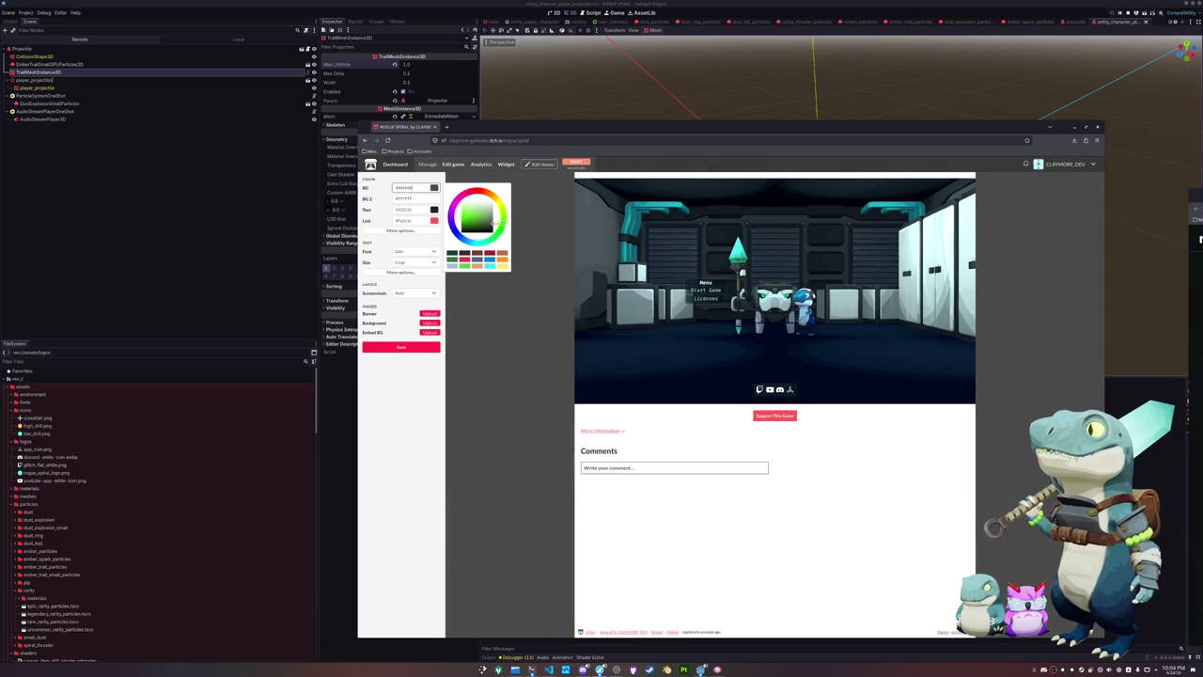
pyautogui.write('#282828')
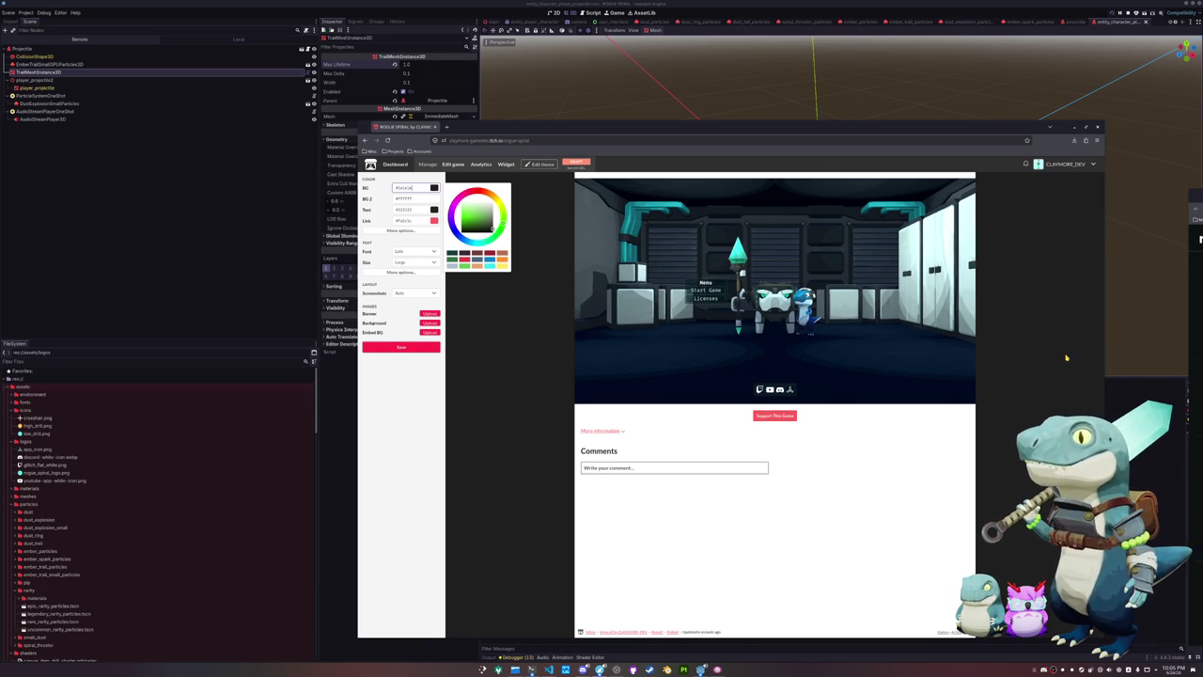
pyautogui.click(476, 191)
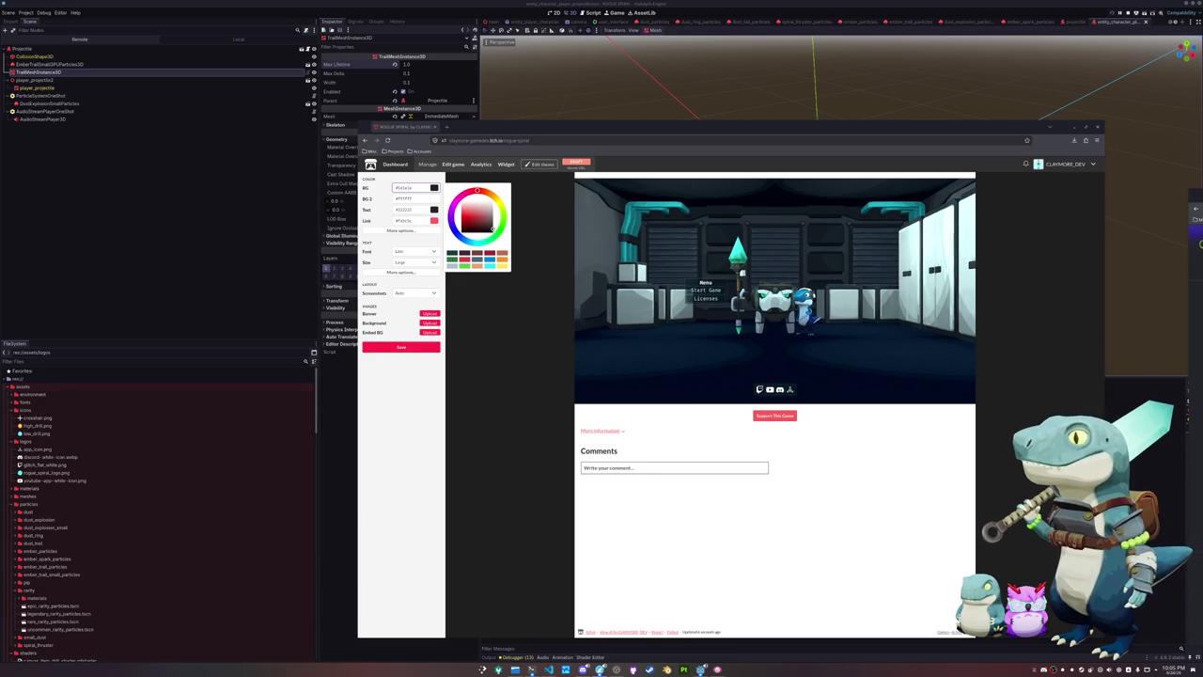
pyautogui.doubleClick(424, 188)
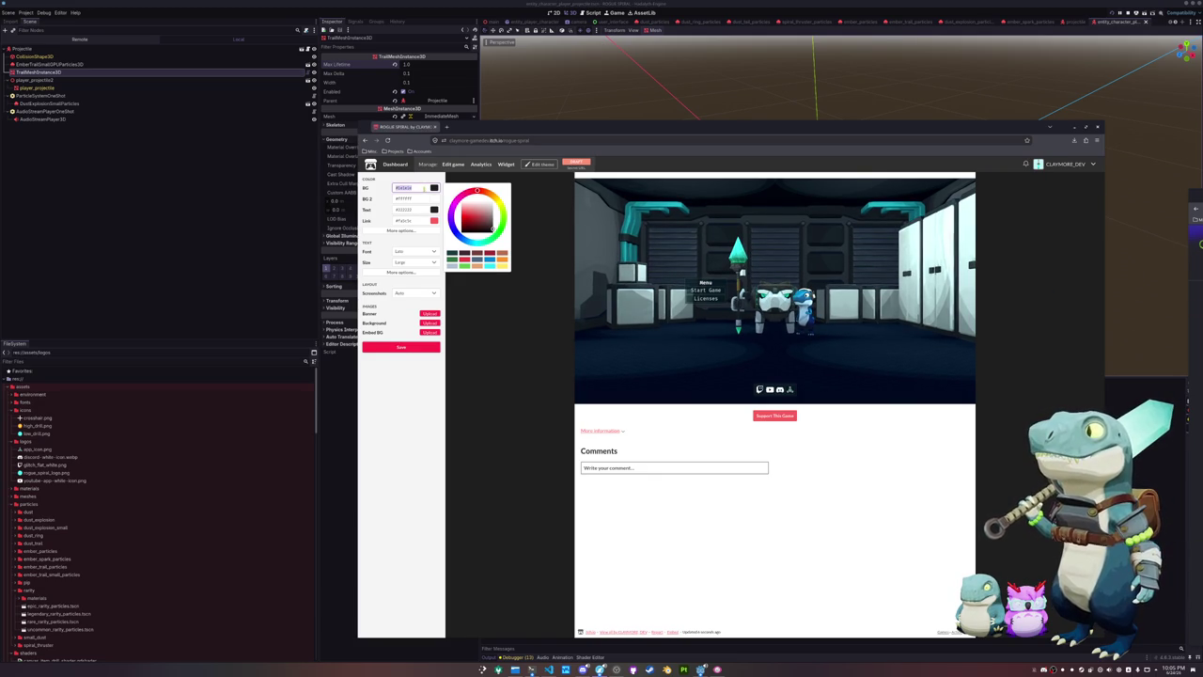
pyautogui.write('#1b1')
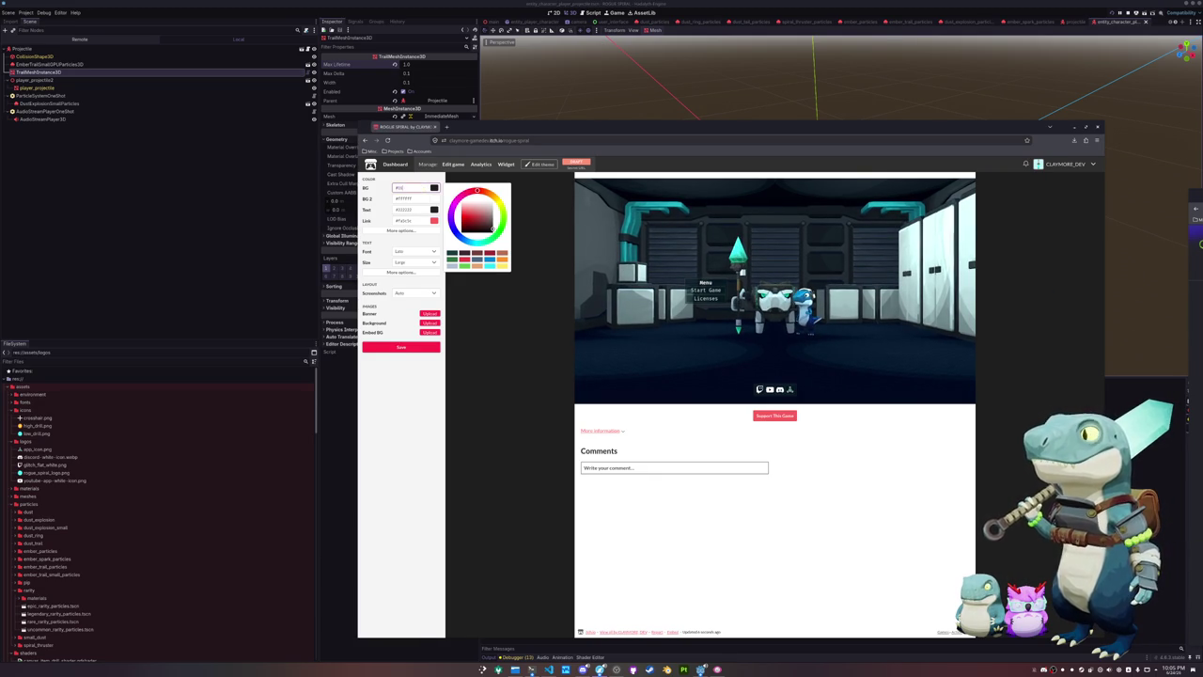
pyautogui.write('c1d')
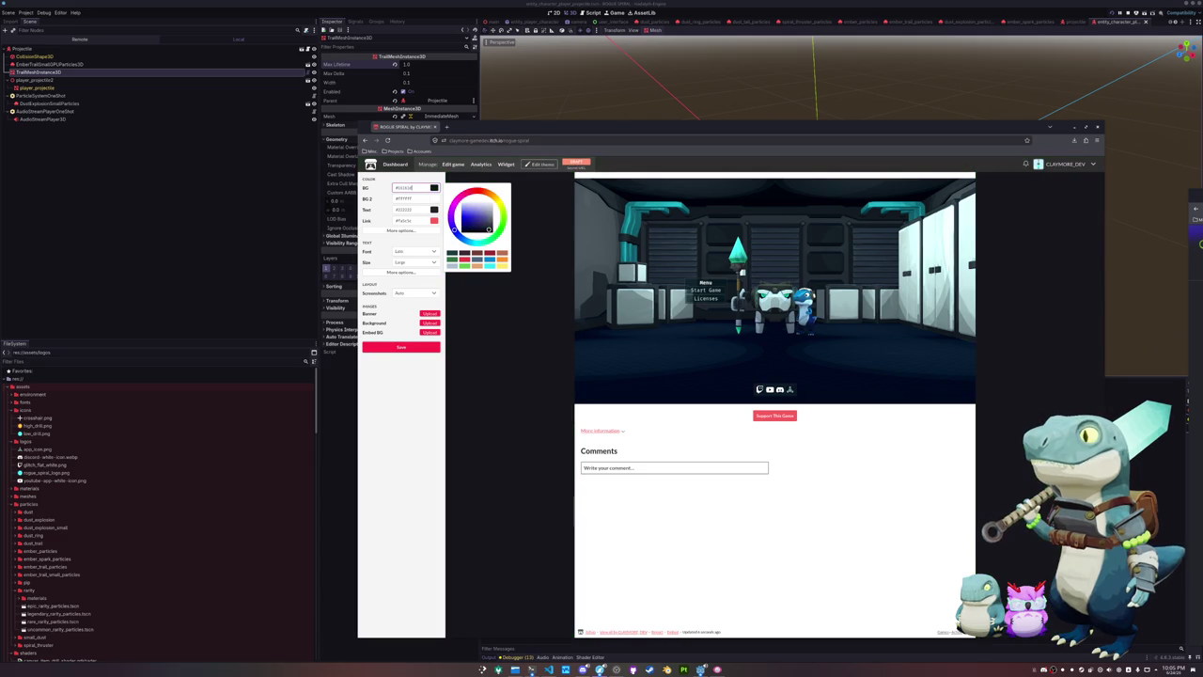
pyautogui.click(368, 395)
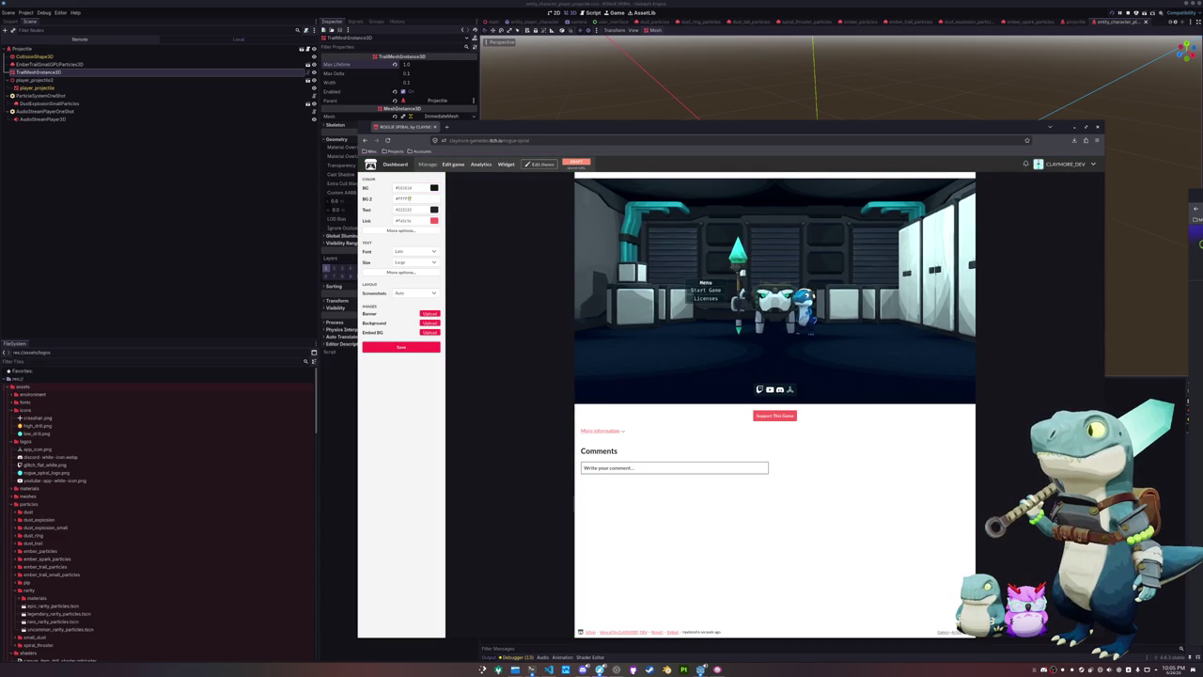
# Give the secondary background a dark grey value and set the text colour to f1f1f1
pyautogui.click(434, 198)
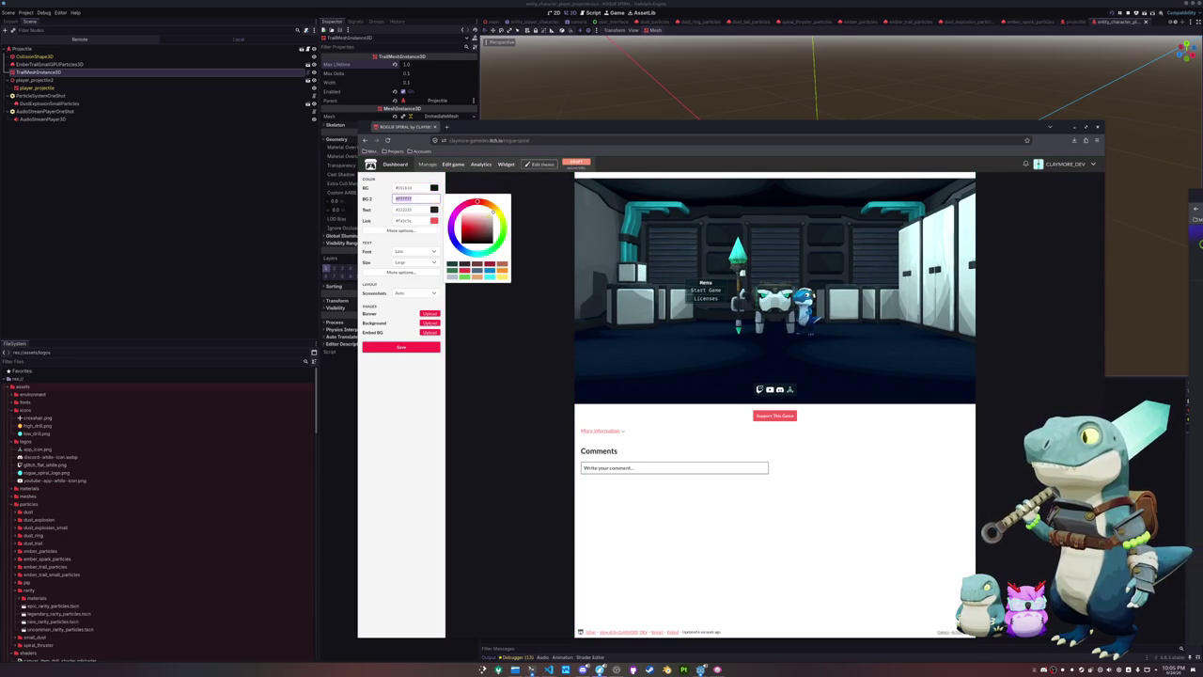
pyautogui.moveTo(491, 213); pyautogui.dragTo(495, 236)
pyautogui.write('2f2f2f')
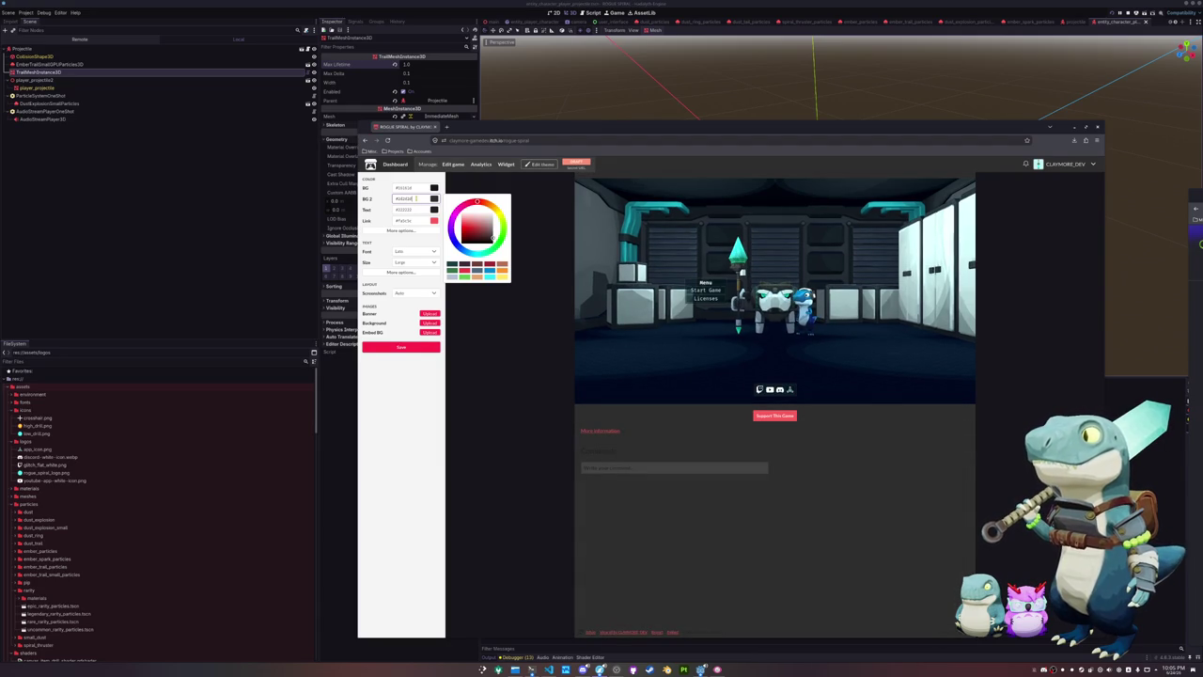
pyautogui.press('BackSpace')
pyautogui.press('BackSpace')
pyautogui.press('BackSpace')
pyautogui.write('0c0')
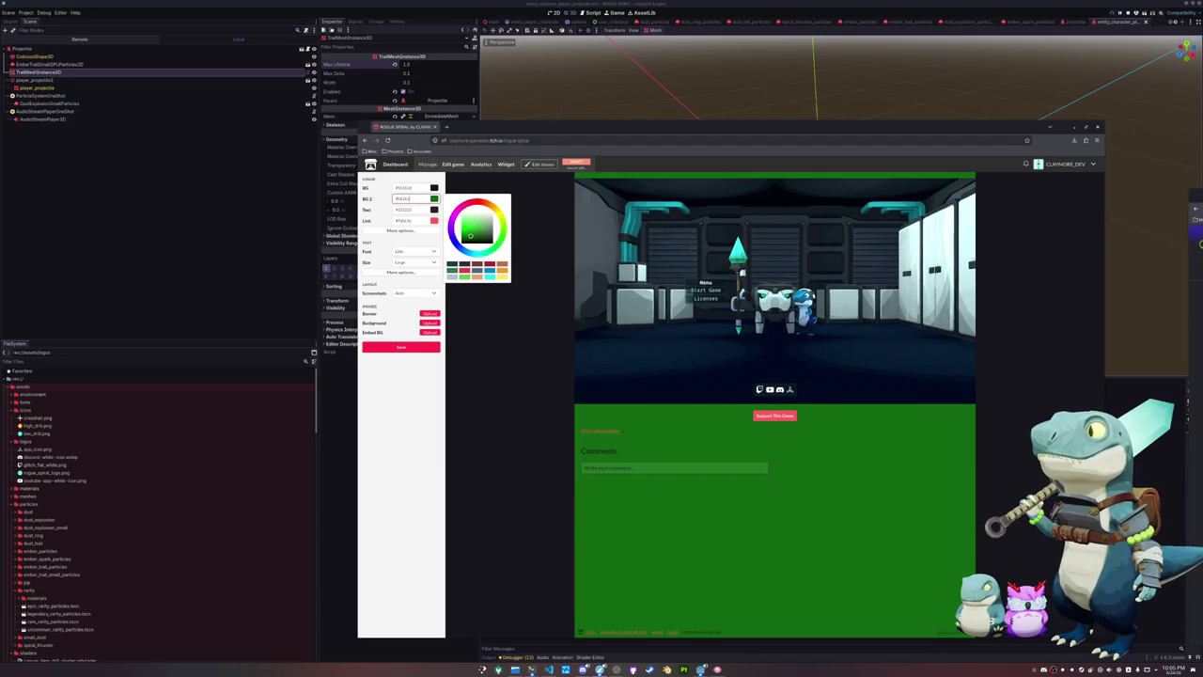
pyautogui.write('c0c')
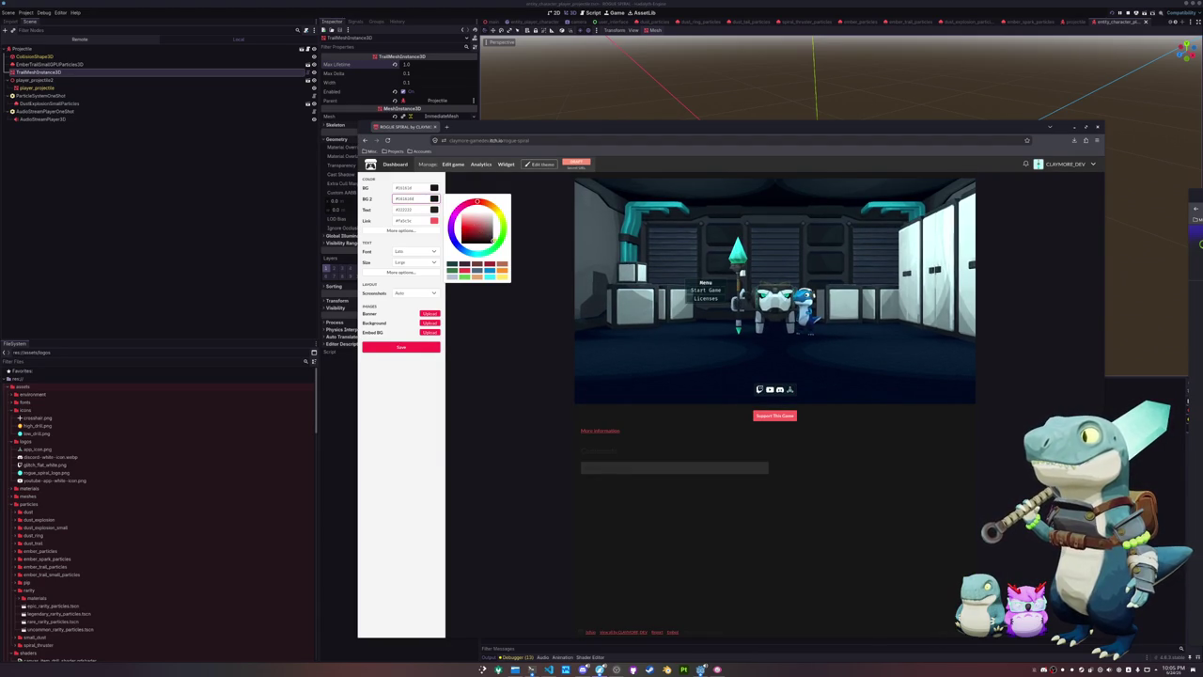
pyautogui.write('2f2f2f')
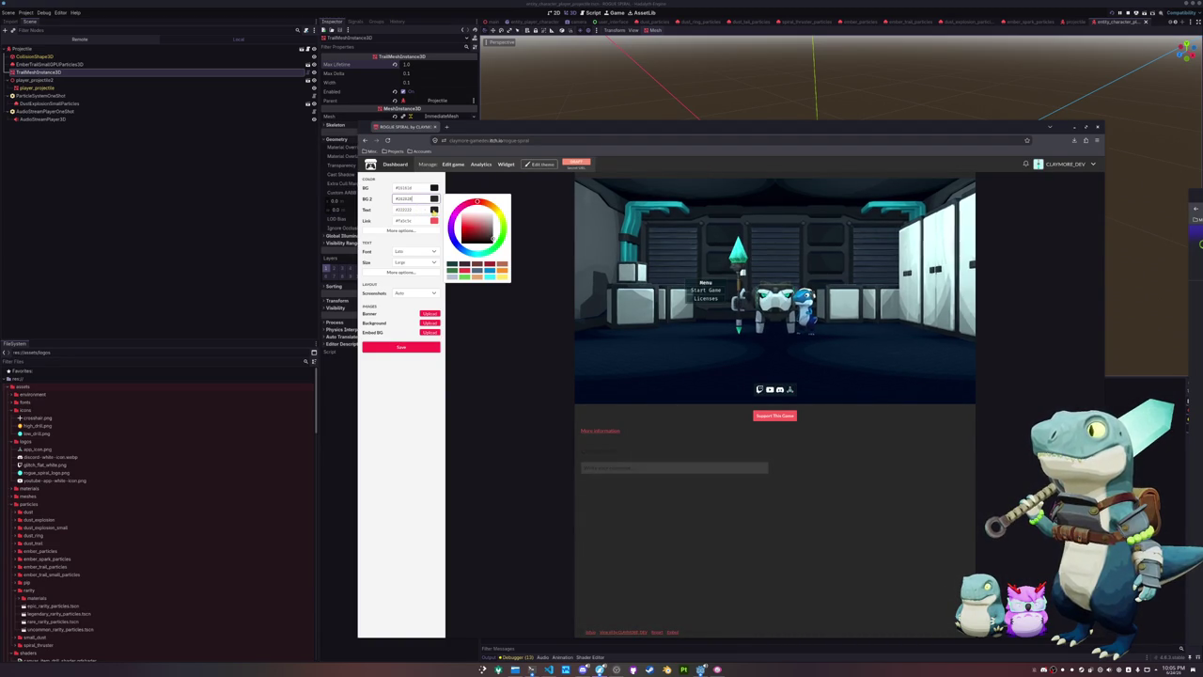
pyautogui.click(418, 210)
pyautogui.write('f1f1f1')
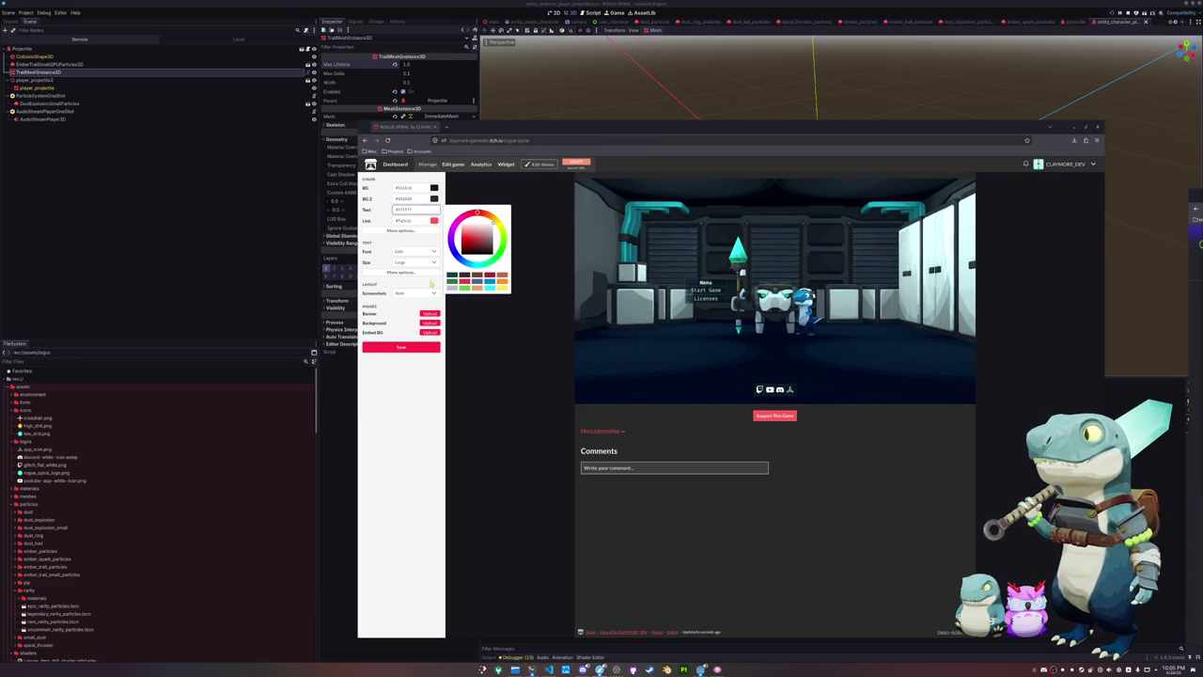
# Set the link colour to cyan
pyautogui.click(435, 221)
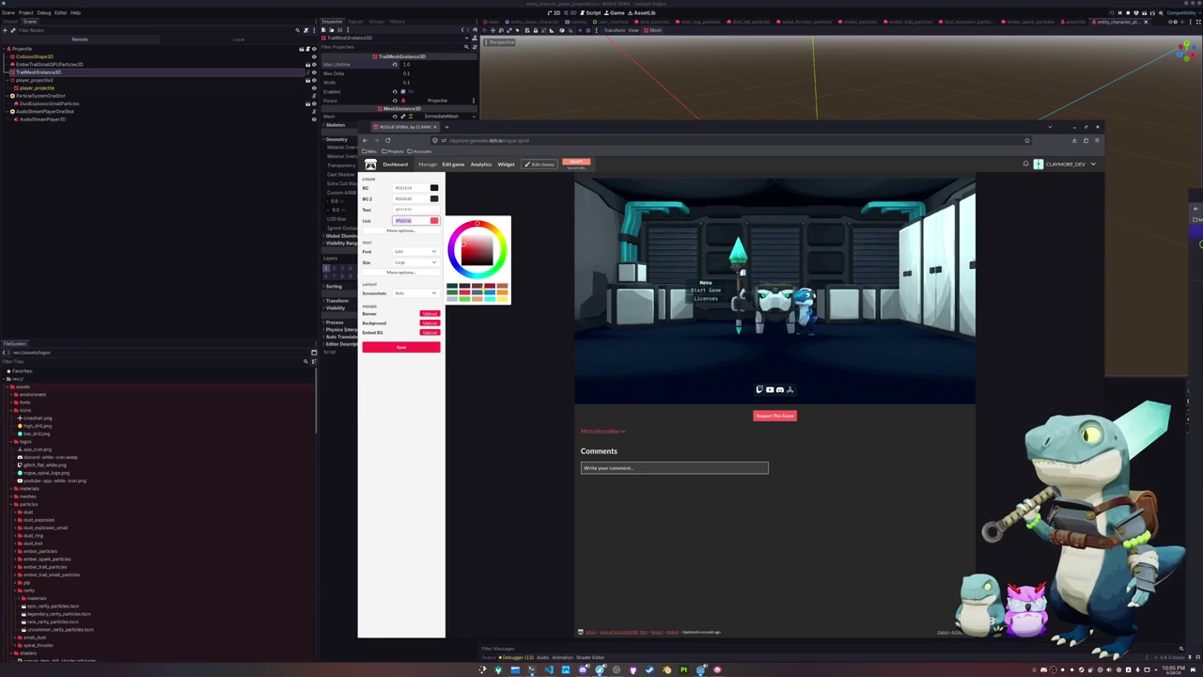
pyautogui.click(488, 297)
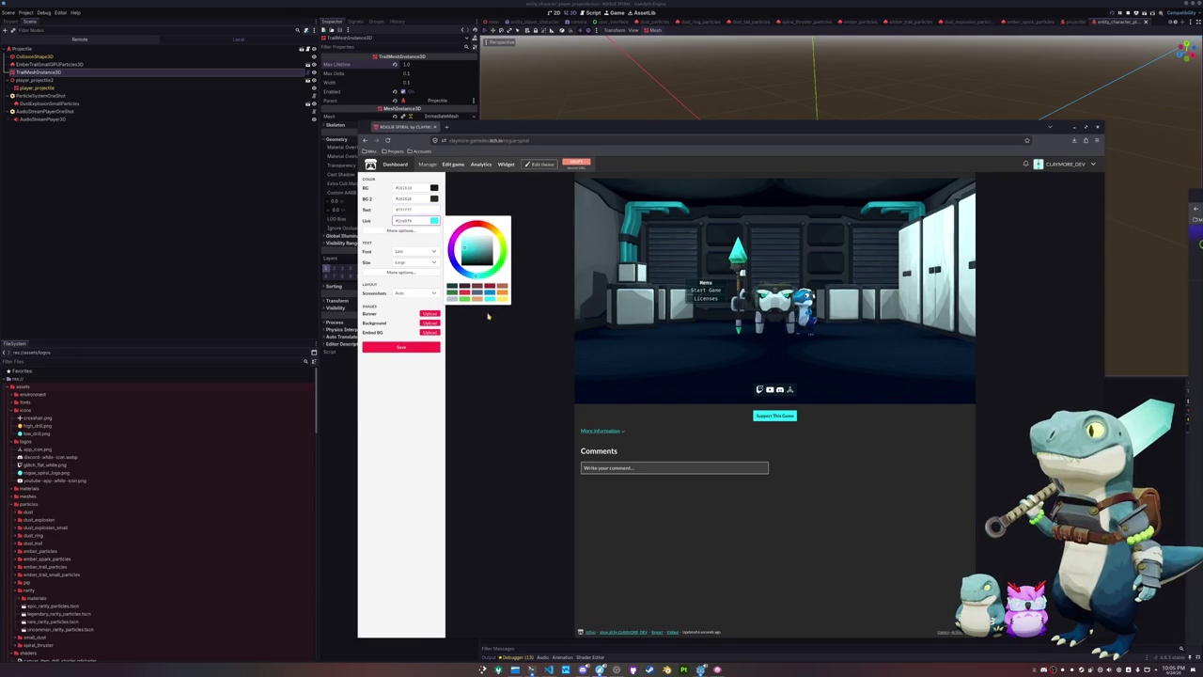
pyautogui.click(489, 352)
# Set Headers and Buttons colours to #ffffff and lower the secondary background's alpha
pyautogui.click(401, 231)
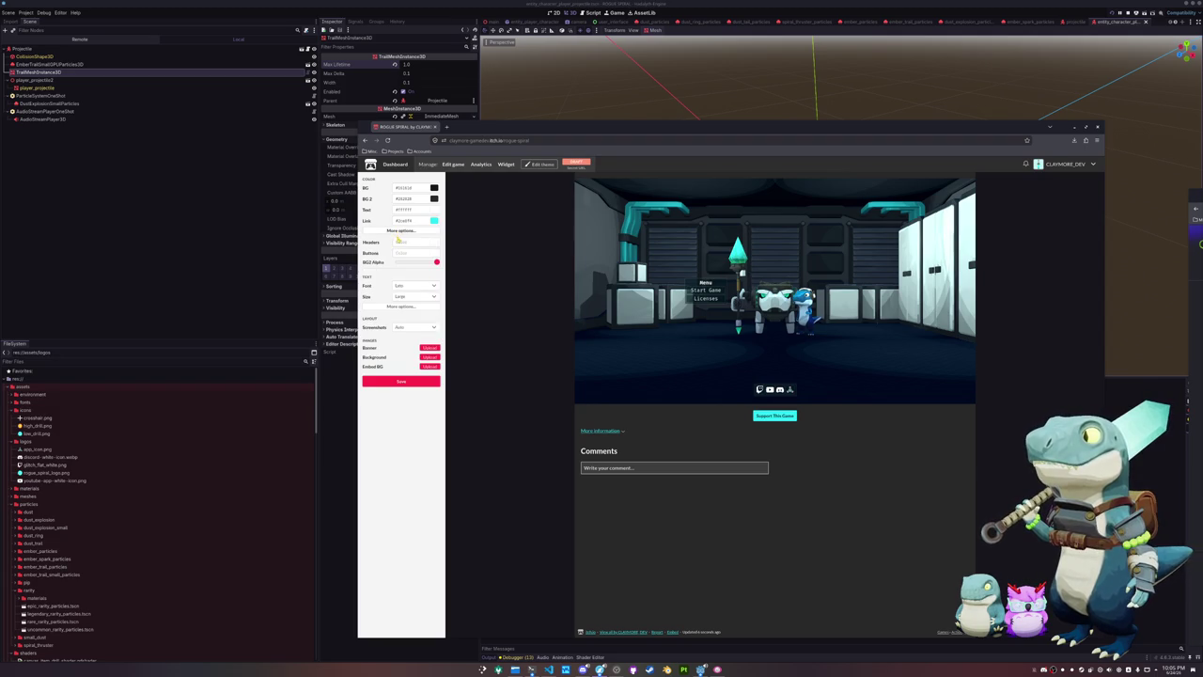
pyautogui.click(431, 243)
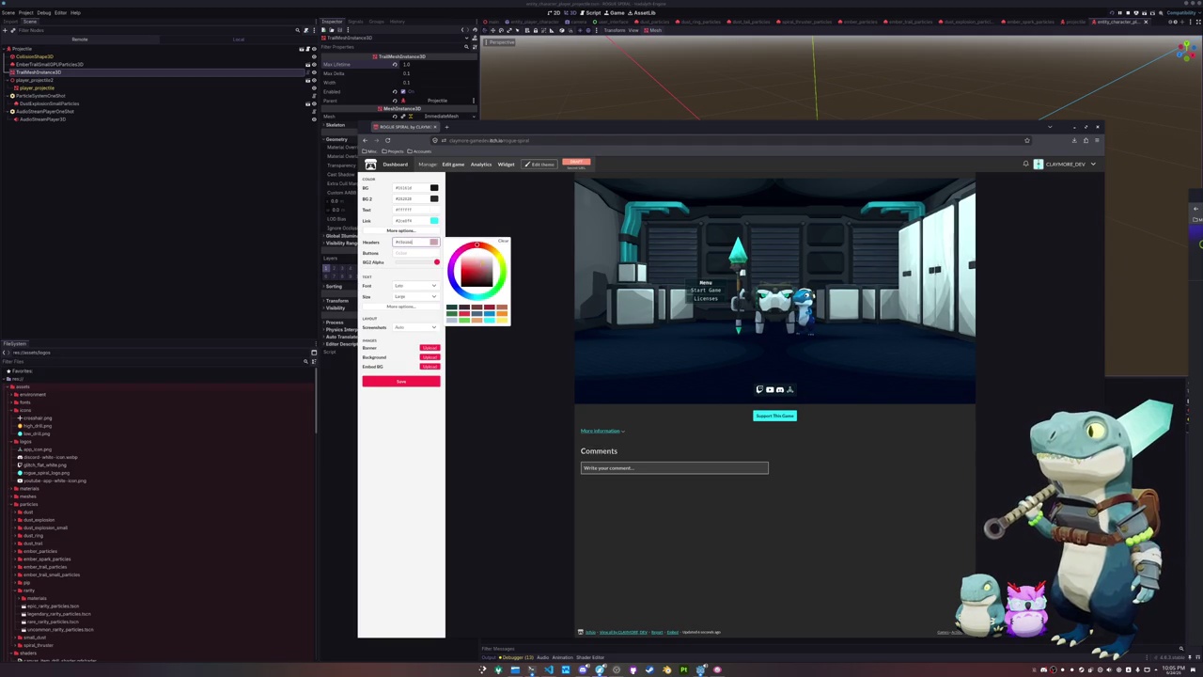
pyautogui.write('#ffffff')
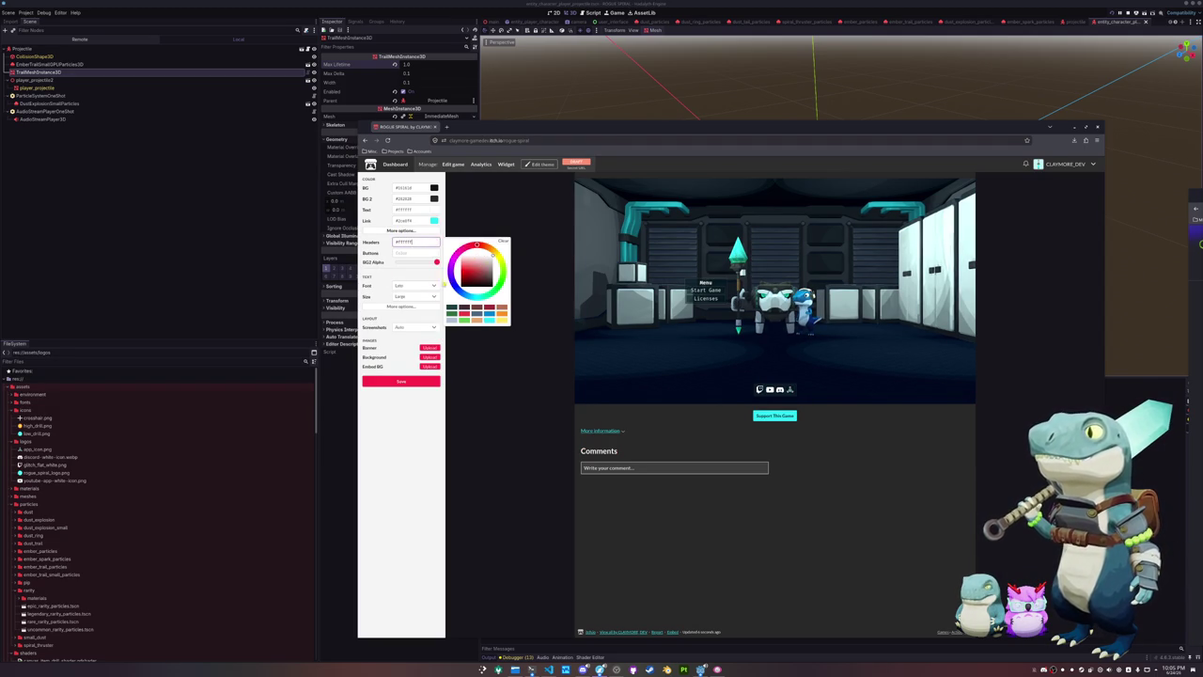
pyautogui.click(413, 253)
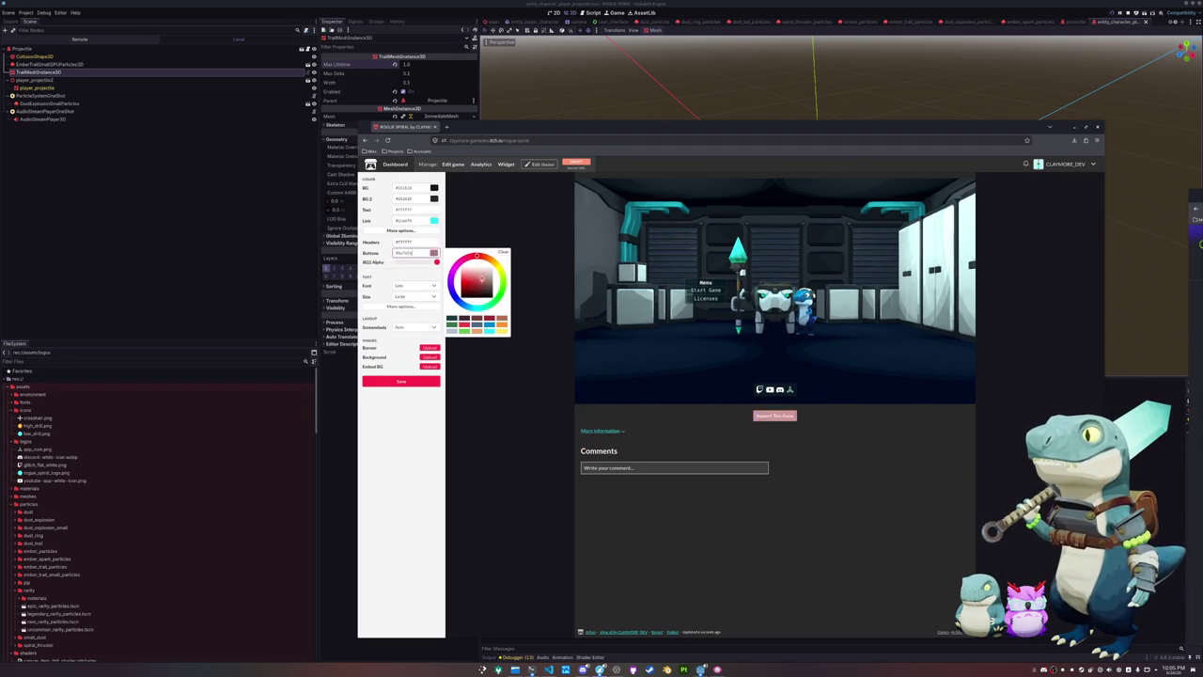
pyautogui.write('#ffffff')
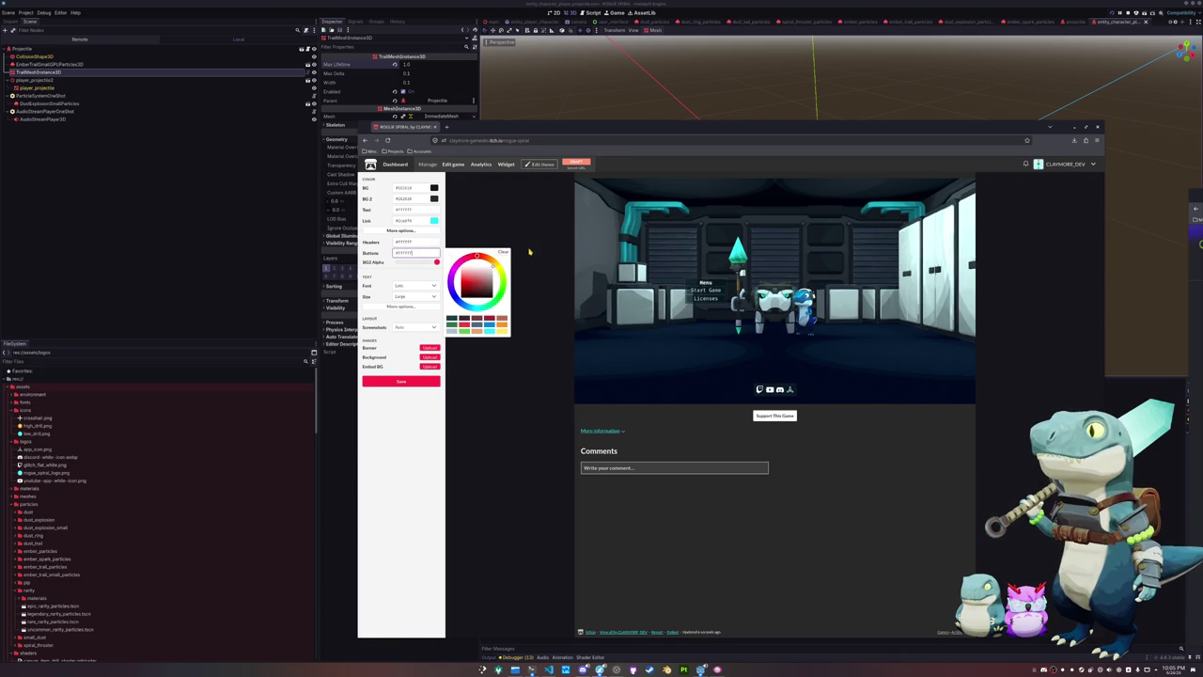
pyautogui.click(498, 252)
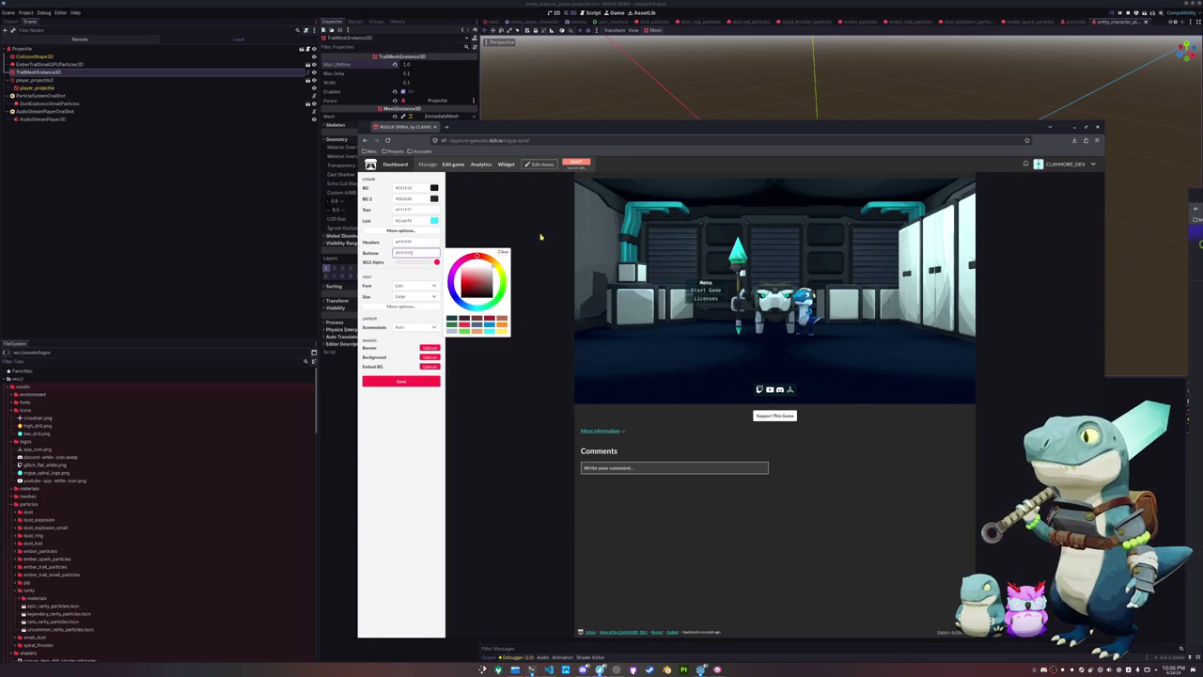
pyautogui.hotkey('ctrl', 'z')
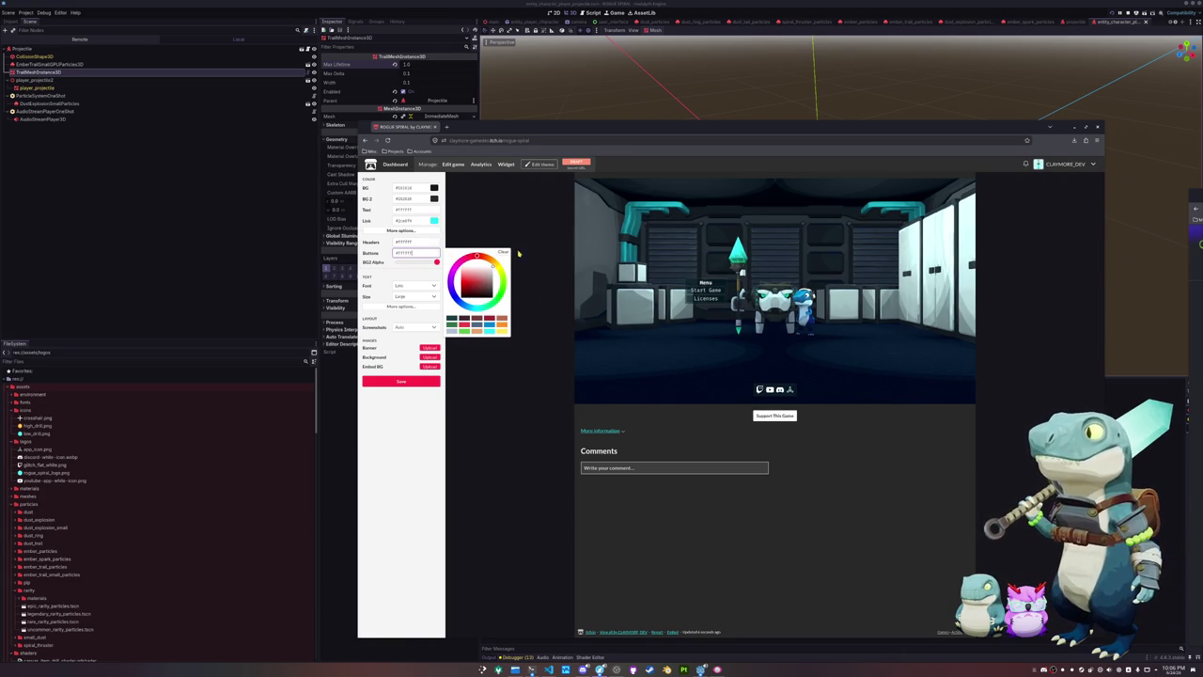
pyautogui.click(380, 264)
pyautogui.moveTo(437, 263)
pyautogui.mouseDown()
pyautogui.moveTo(414, 262)
pyautogui.moveTo(473, 260)
pyautogui.moveTo(409, 262)
pyautogui.moveTo(422, 273)
pyautogui.mouseUp()
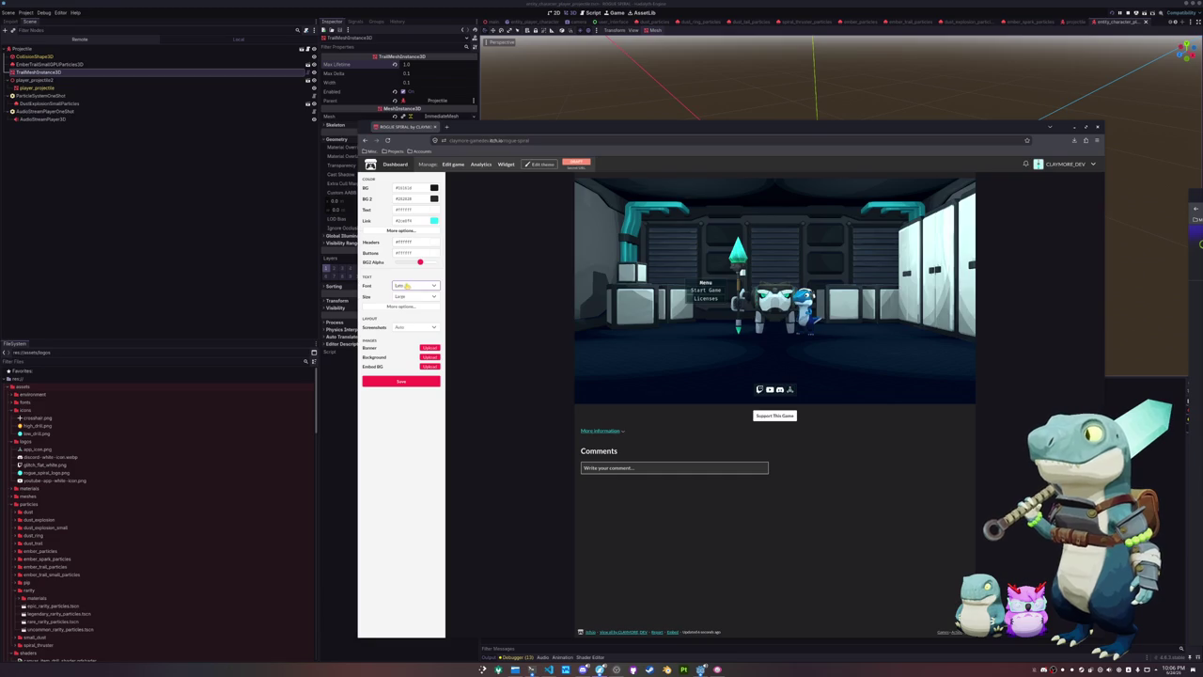
# Set the page and header fonts to Anonymous Pro with Very Large text size
pyautogui.click(407, 286)
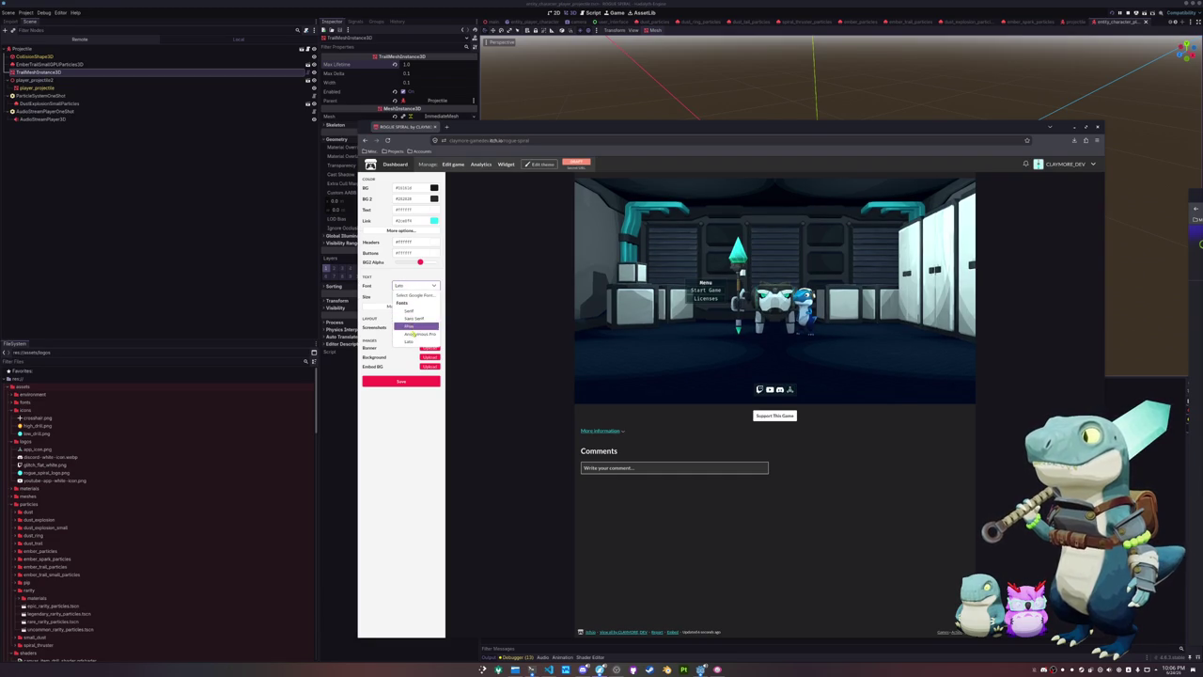
pyautogui.click(419, 333)
pyautogui.click(414, 285)
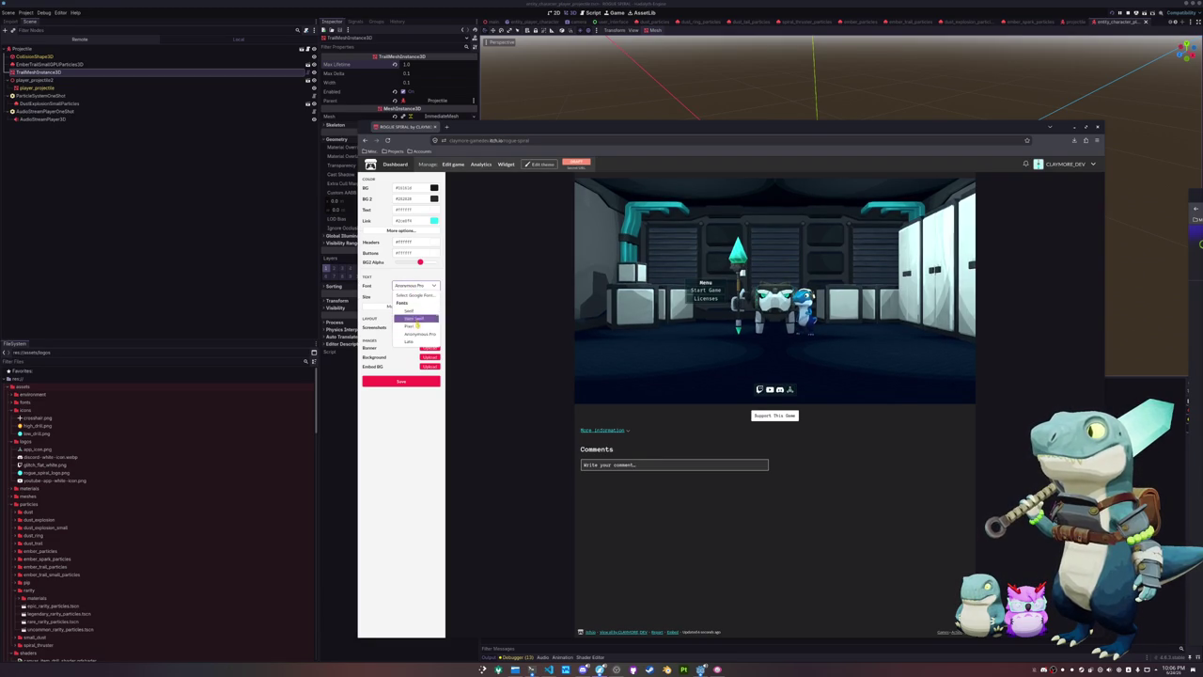
pyautogui.click(419, 333)
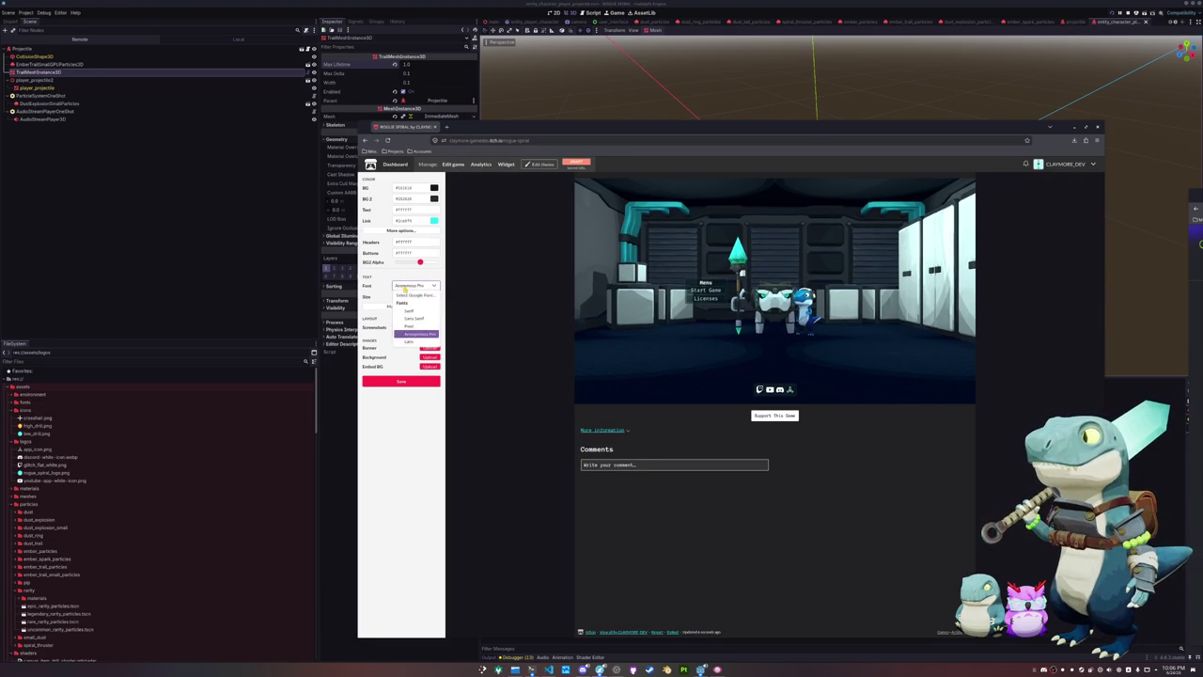
pyautogui.click(413, 296)
pyautogui.click(406, 328)
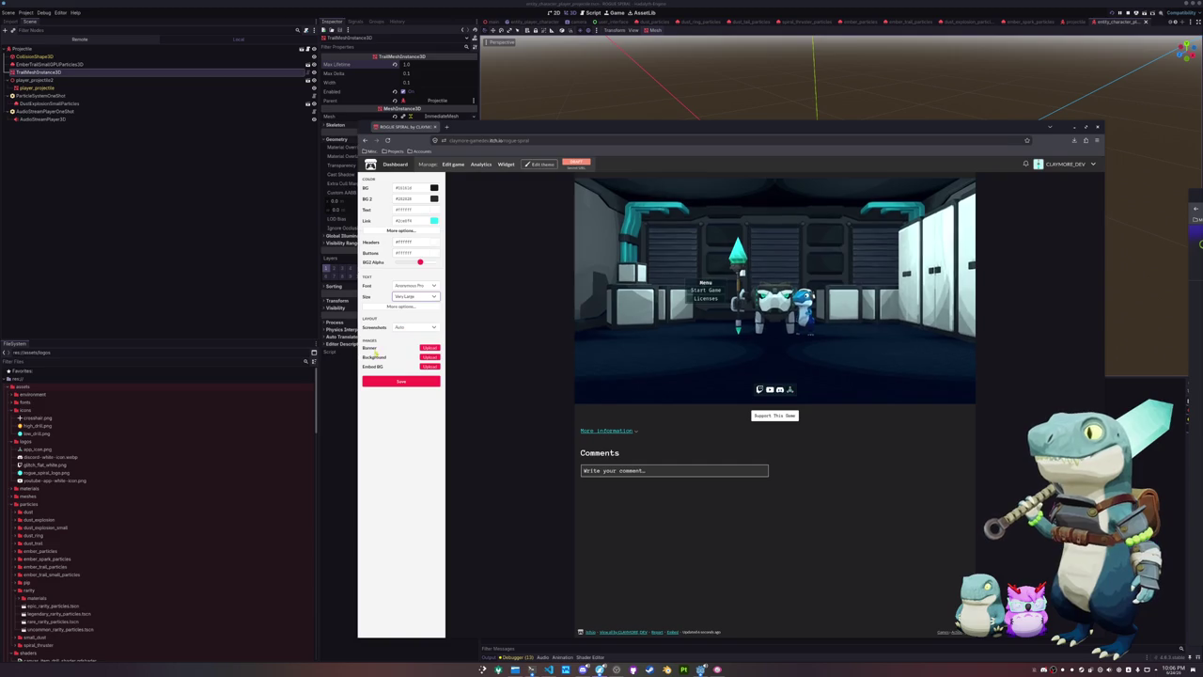
pyautogui.click(395, 308)
pyautogui.click(413, 317)
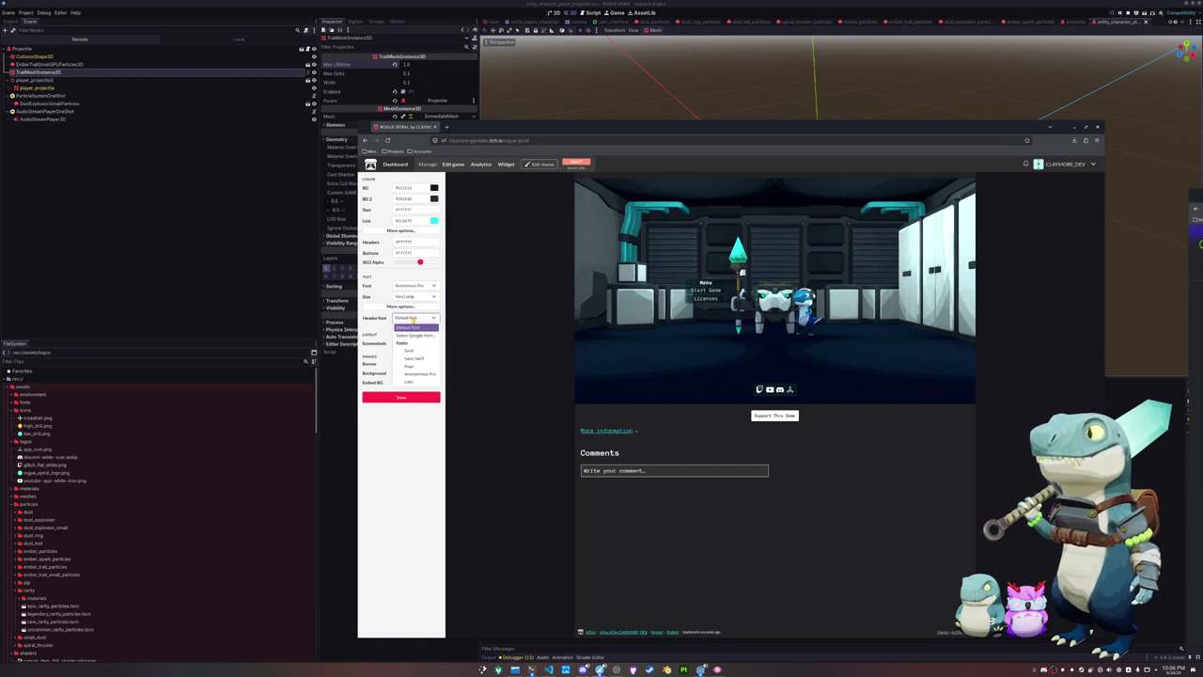
pyautogui.click(419, 374)
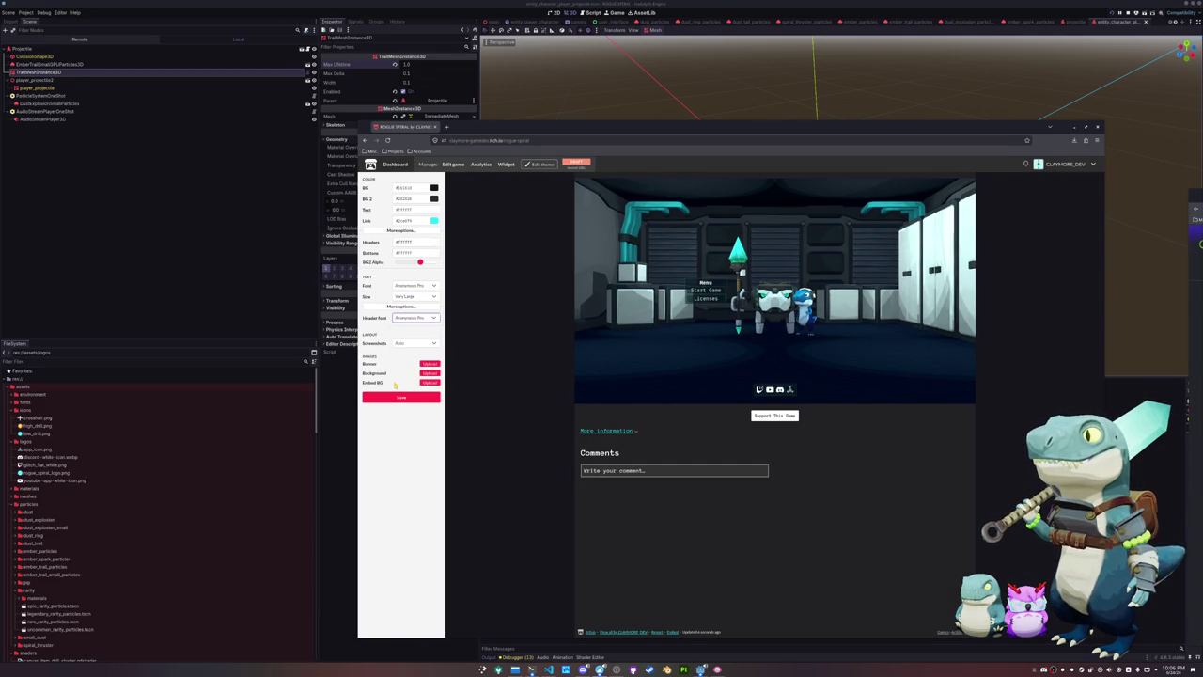
# Place the page's screenshots in the Sidebar
pyautogui.click(416, 344)
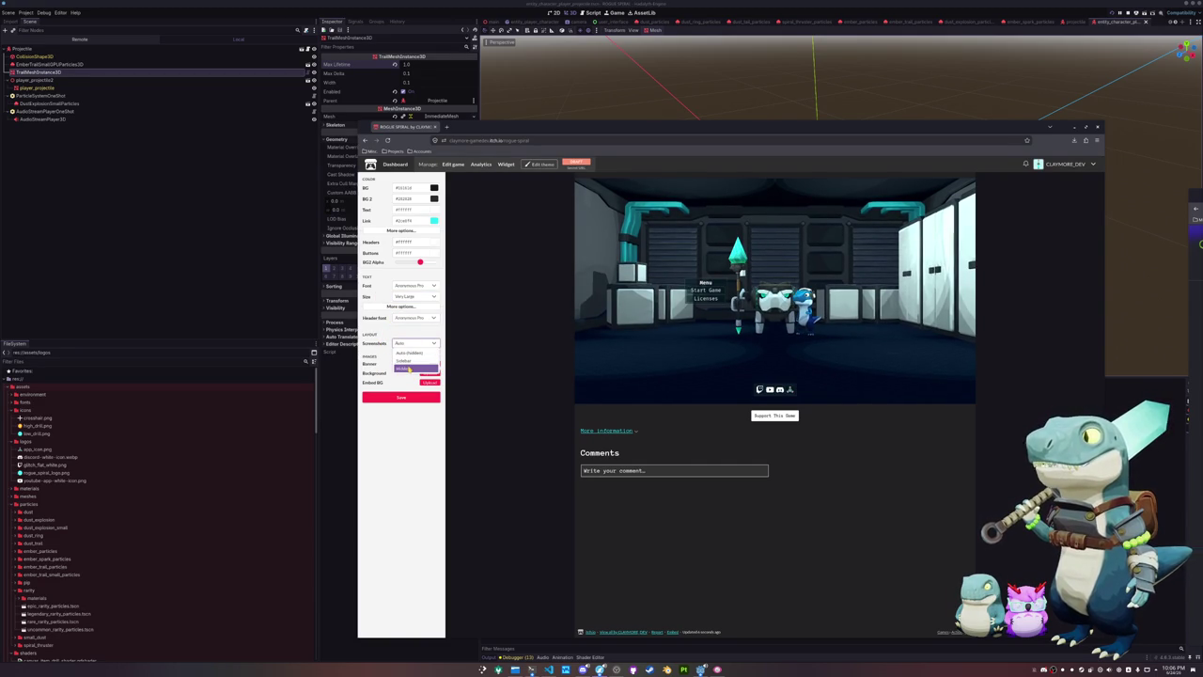
pyautogui.click(406, 360)
pyautogui.click(413, 343)
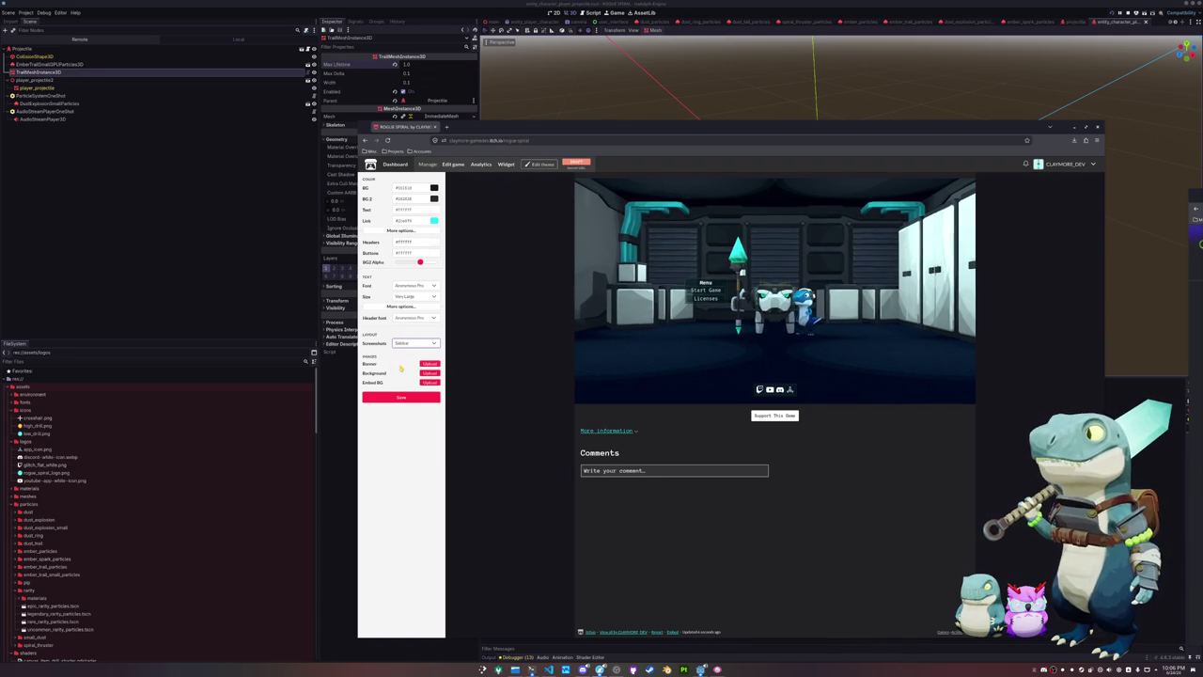
pyautogui.click(389, 366)
pyautogui.click(389, 366)
pyautogui.press('Escape')
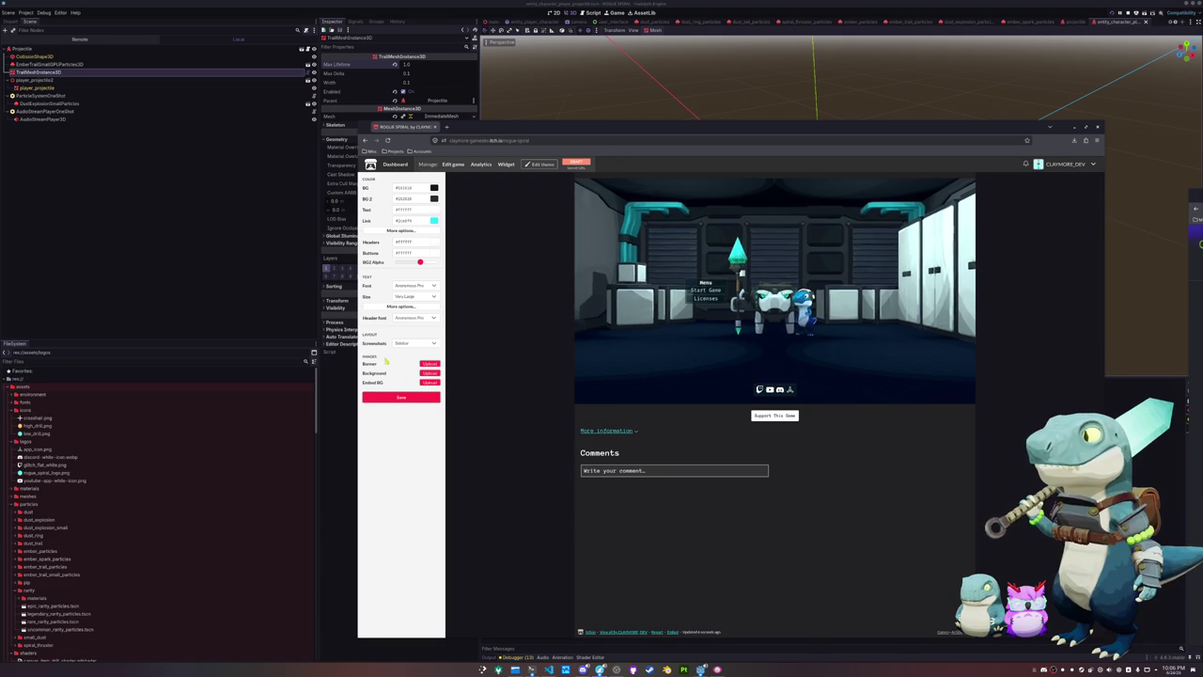
# Start a banner upload and navigate the file chooser to the rogue-spiral godot folder
pyautogui.click(429, 372)
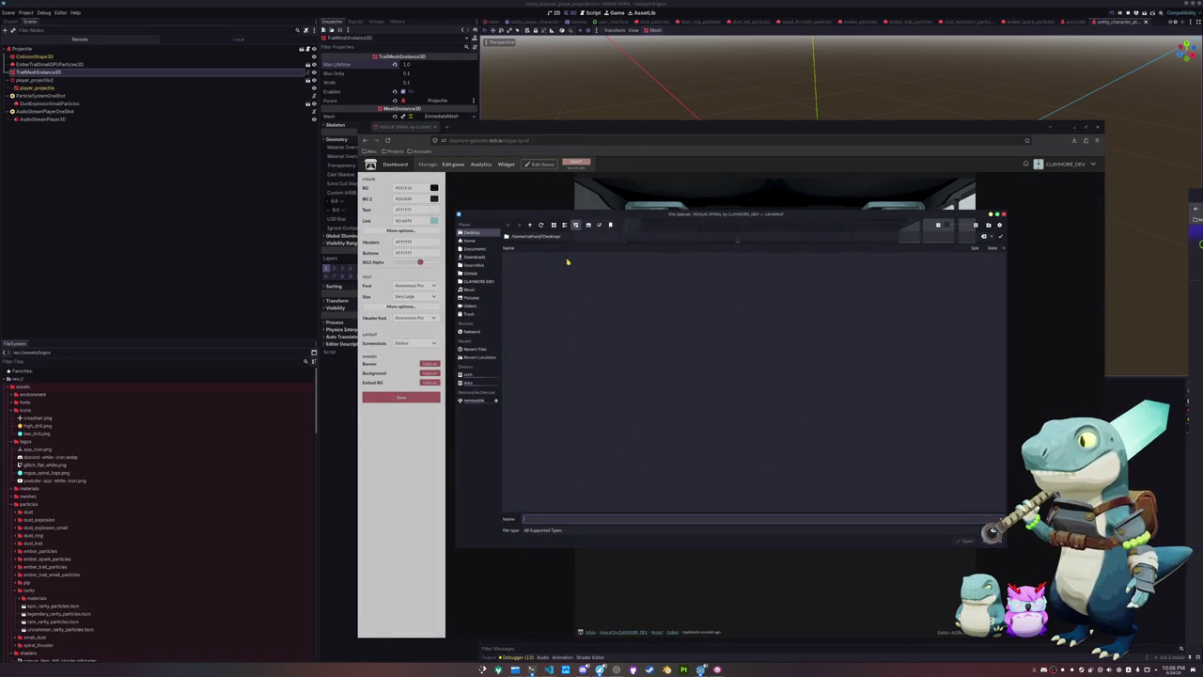
pyautogui.moveTo(573, 214)
pyautogui.mouseDown()
pyautogui.moveTo(842, 290)
pyautogui.moveTo(762, 344)
pyautogui.moveTo(735, 335)
pyautogui.moveTo(731, 320)
pyautogui.mouseUp()
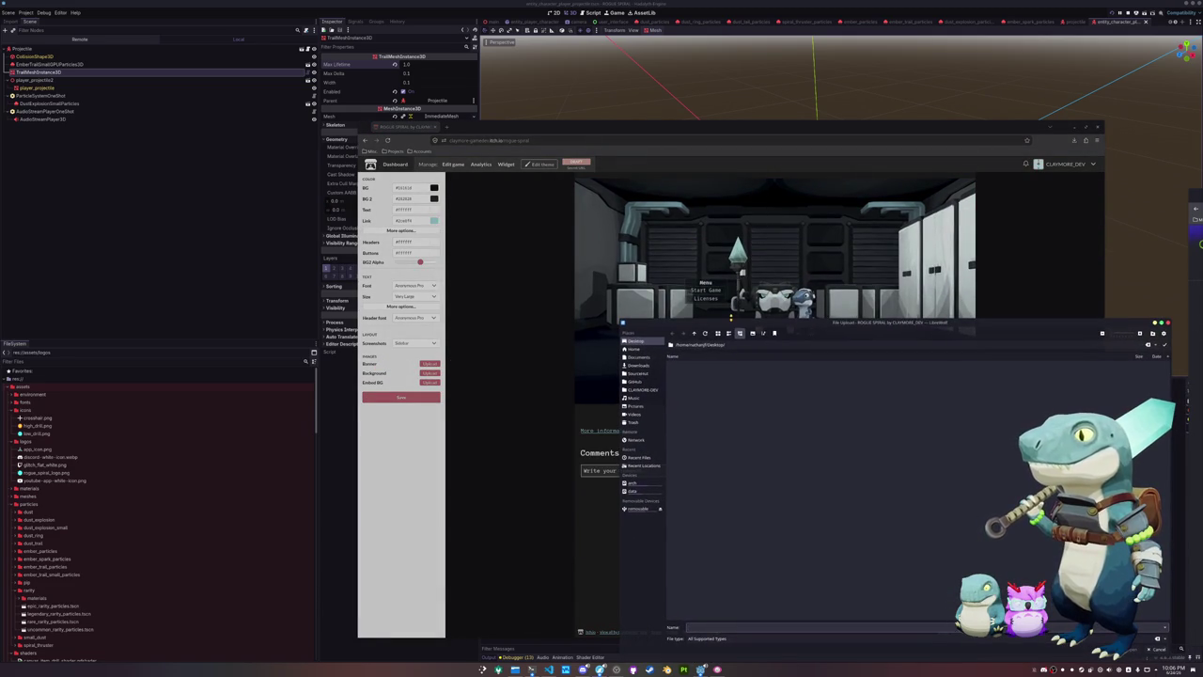
pyautogui.click(637, 373)
pyautogui.doubleClick(696, 365)
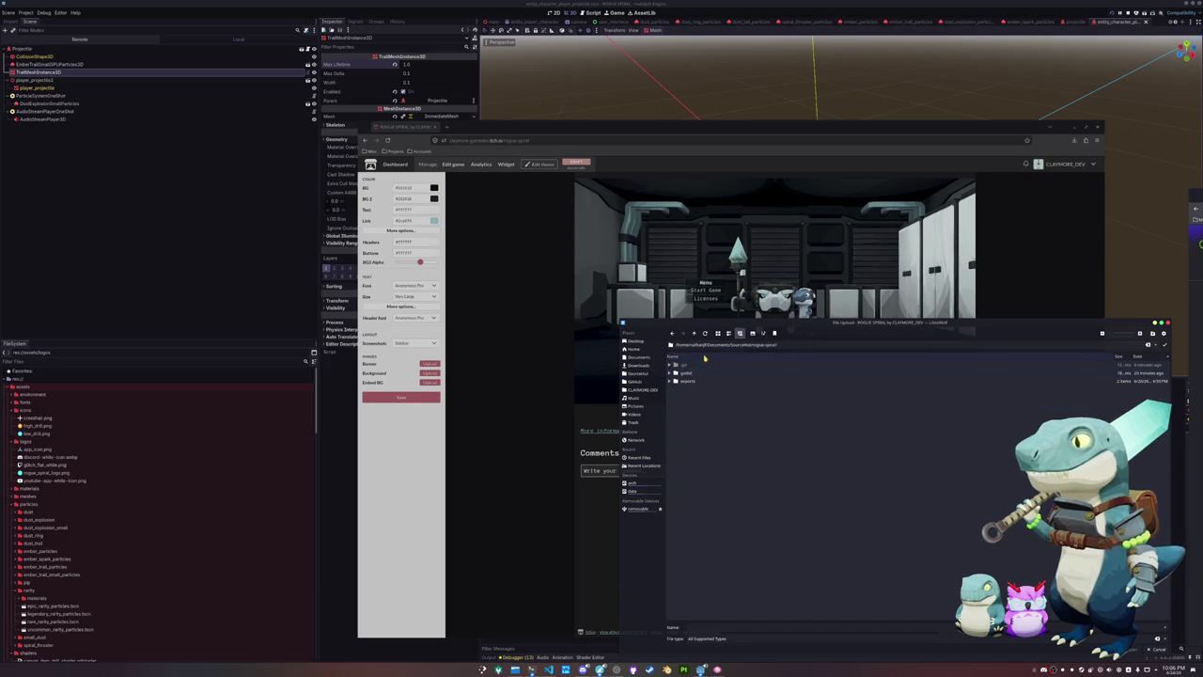
pyautogui.doubleClick(696, 380)
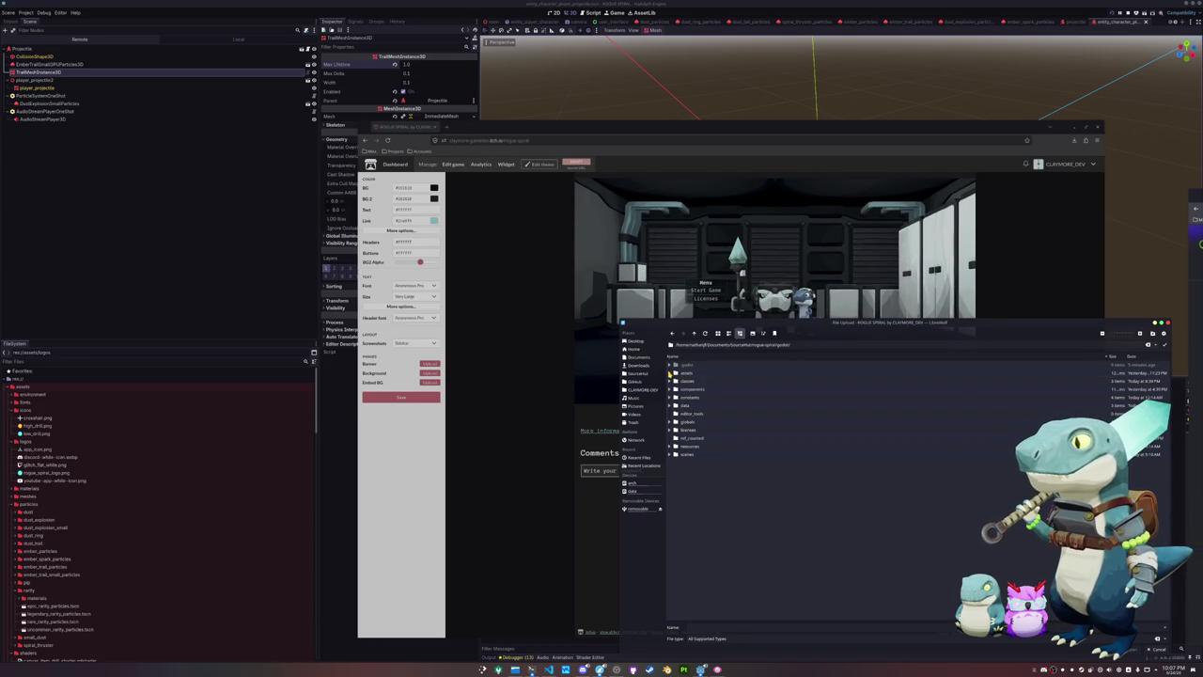
# Upload assets/logos/rogue_spiral_logo.png as the page banner
pyautogui.click(671, 373)
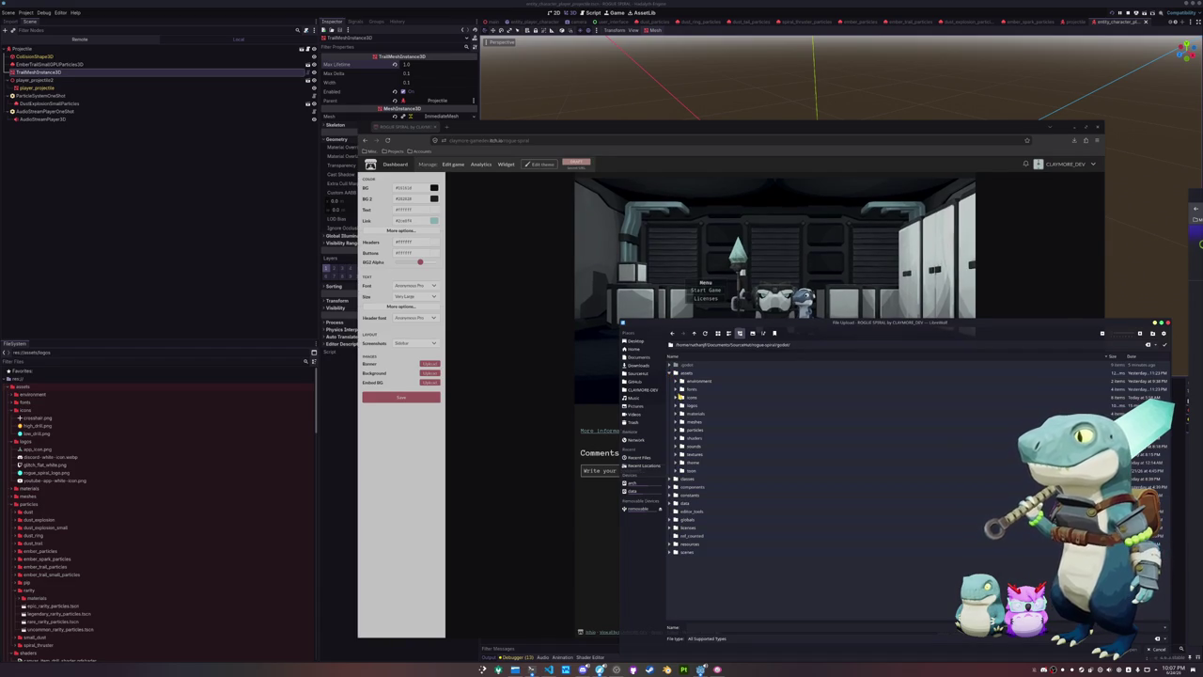
pyautogui.click(675, 388)
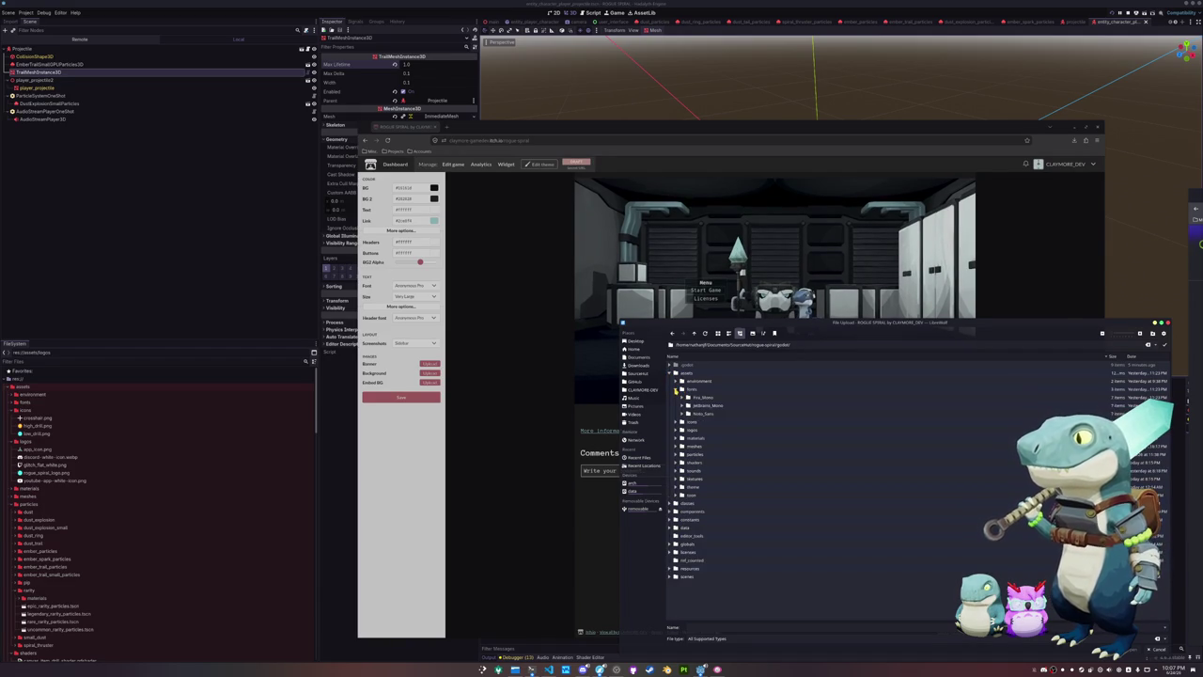
pyautogui.click(676, 389)
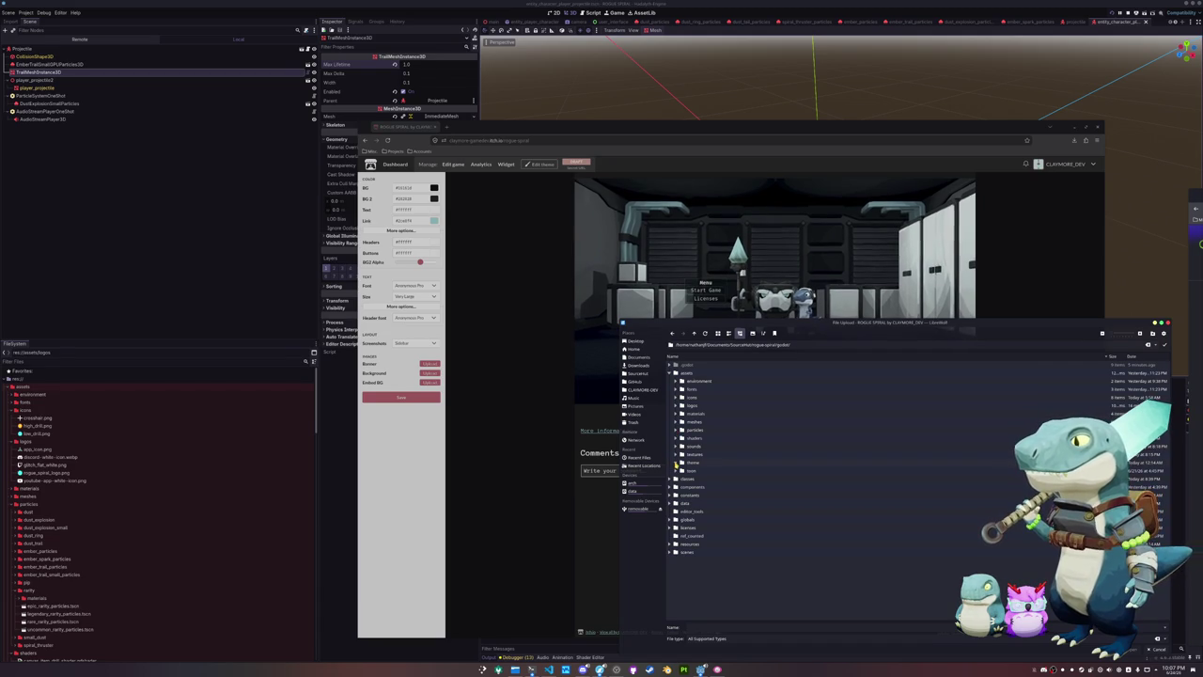
pyautogui.click(676, 462)
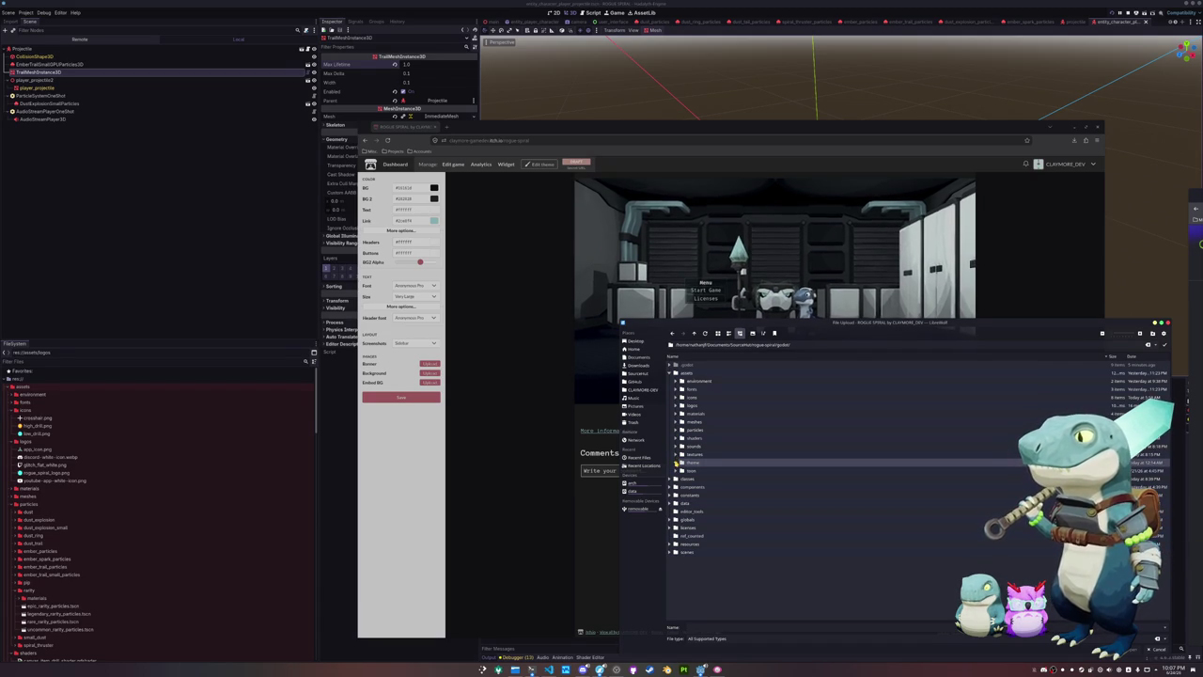
pyautogui.click(676, 455)
pyautogui.click(676, 454)
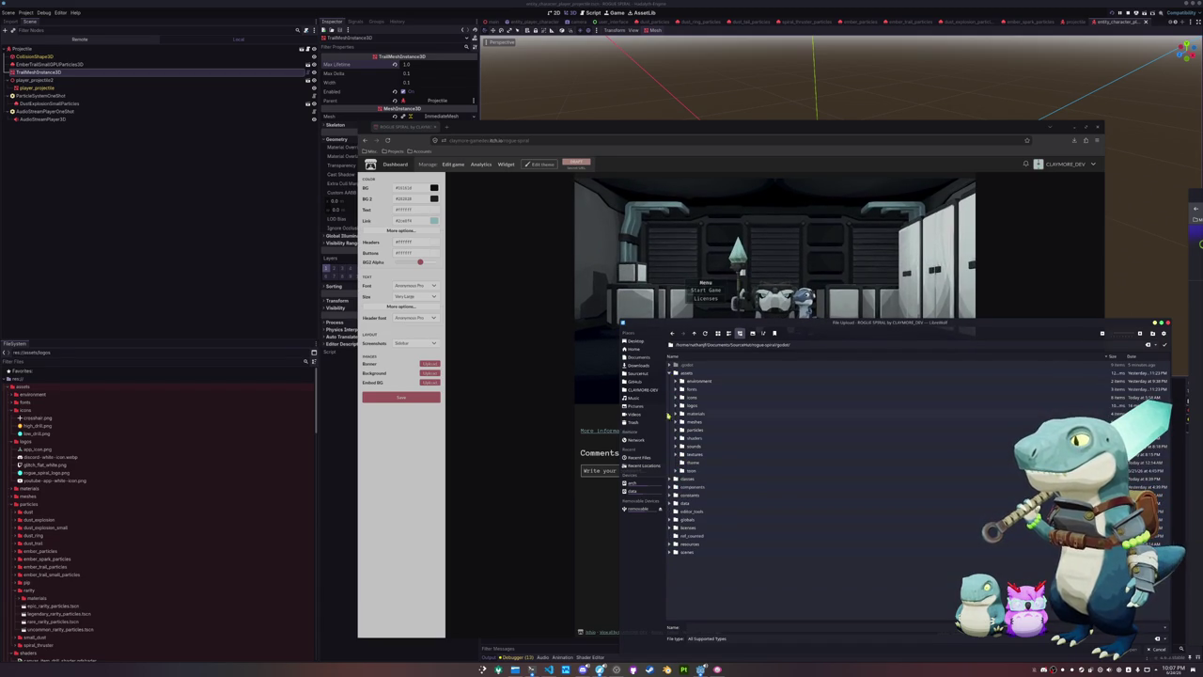
pyautogui.click(676, 405)
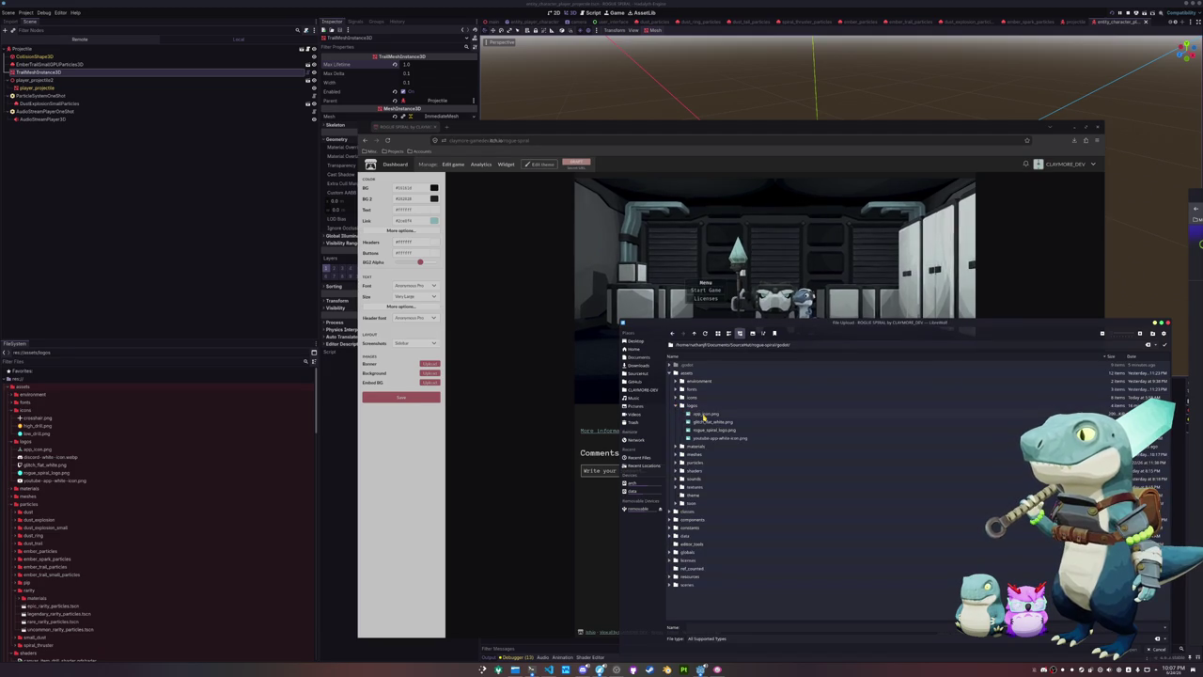
pyautogui.click(711, 432)
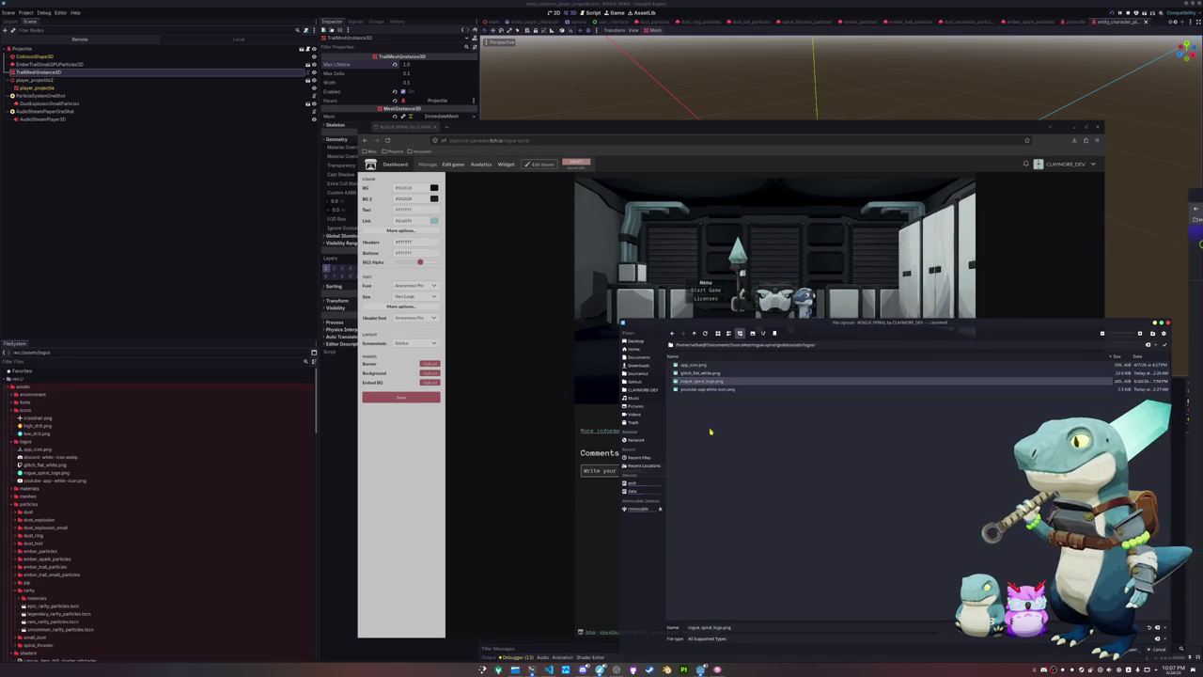
pyautogui.press('Return')
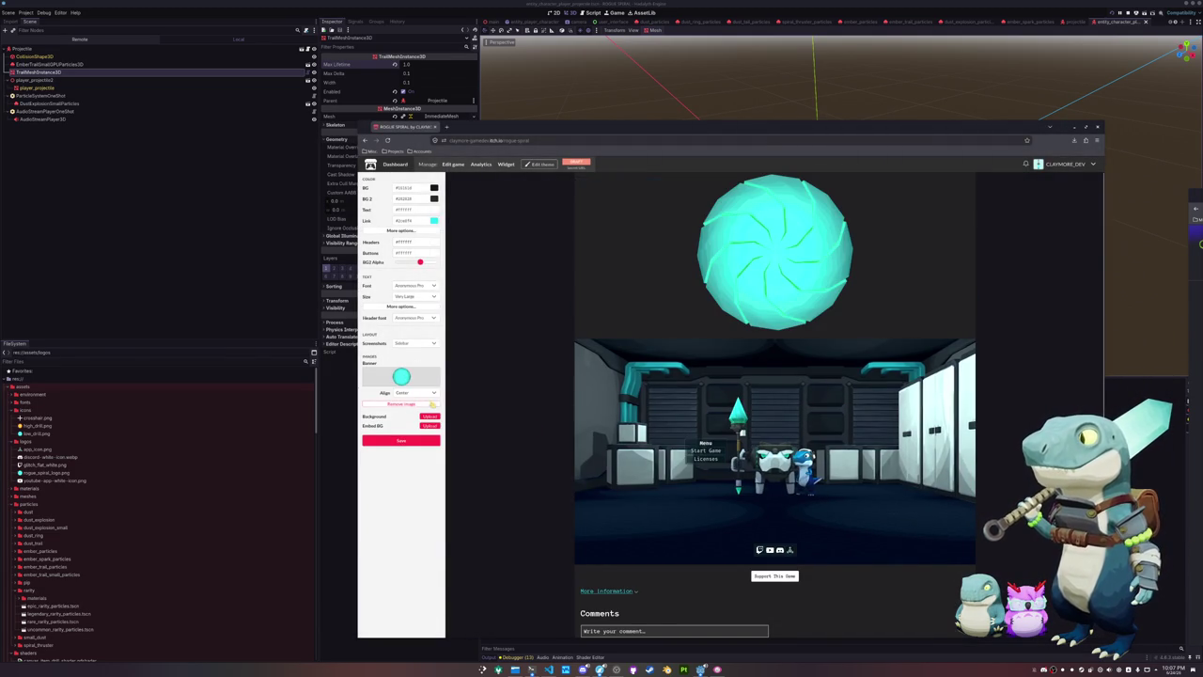
# Left-align the spiral banner, remove the banner image, and save the page theme
pyautogui.click(420, 394)
pyautogui.click(414, 407)
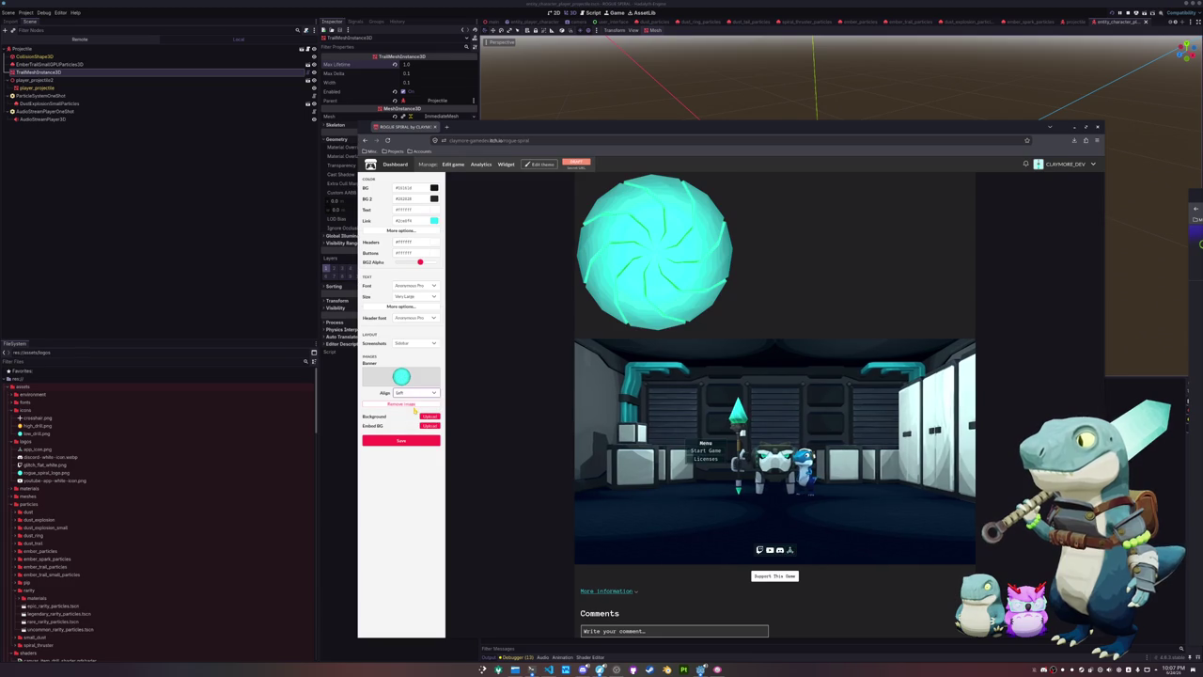
pyautogui.click(404, 403)
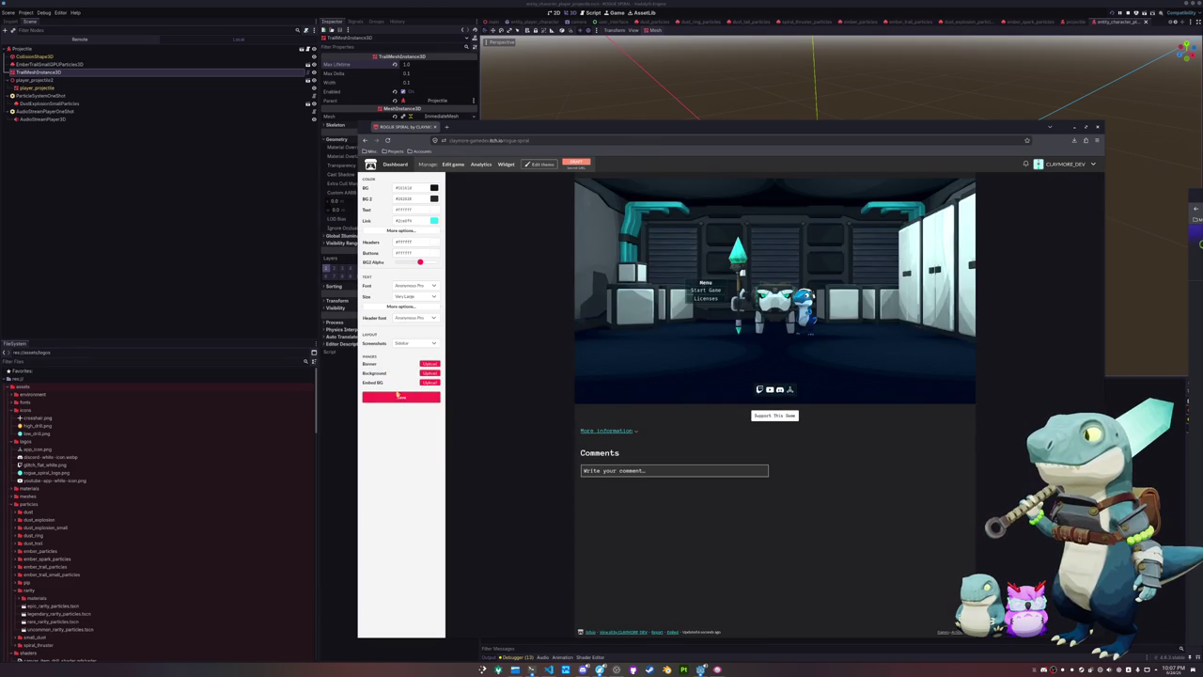
pyautogui.click(400, 396)
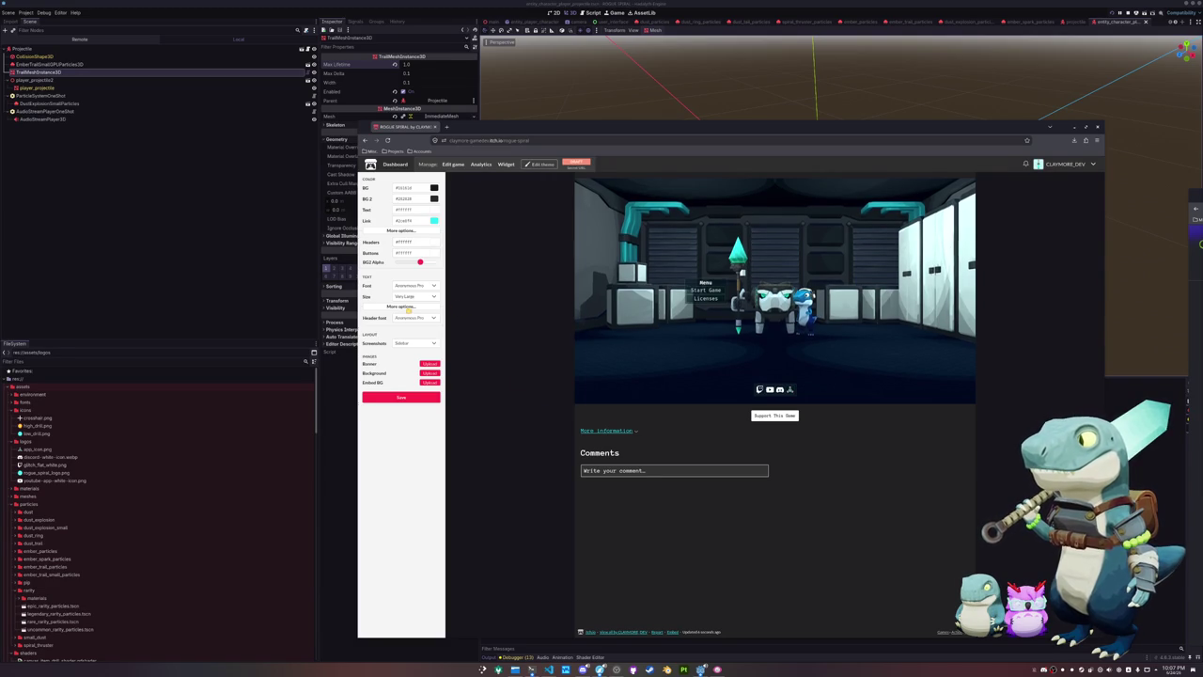
# Check the header font list, leave Anonymous Pro unchanged, and close the browser tab
pyautogui.click(406, 321)
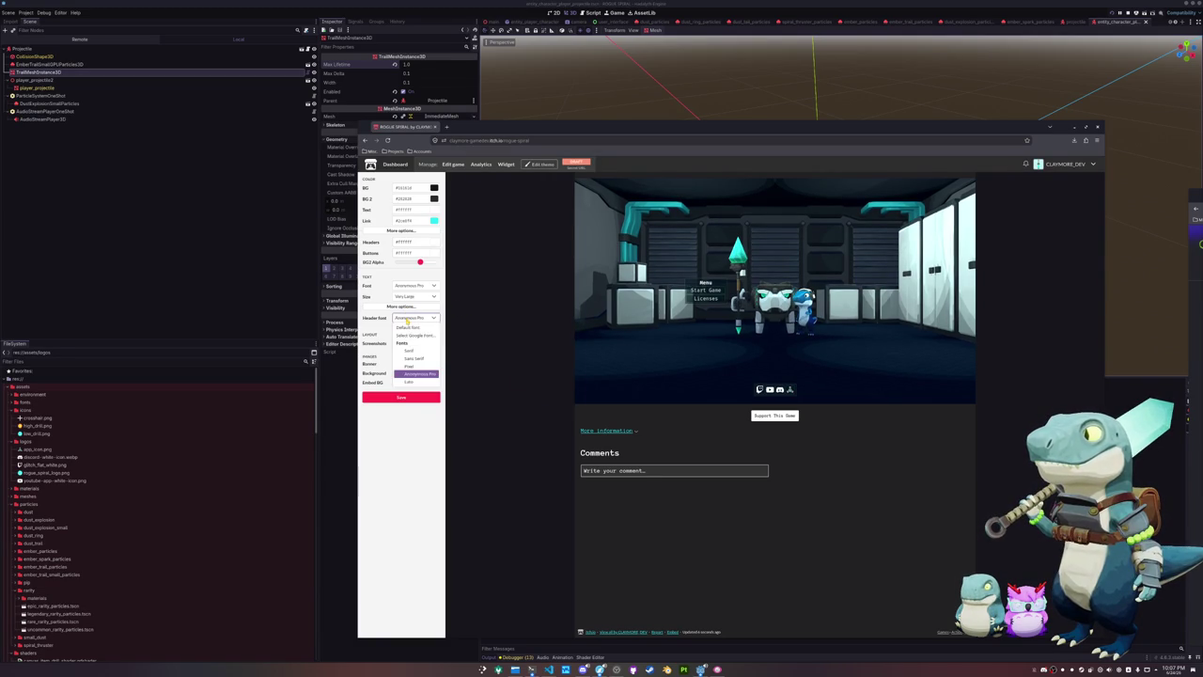
pyautogui.click(406, 322)
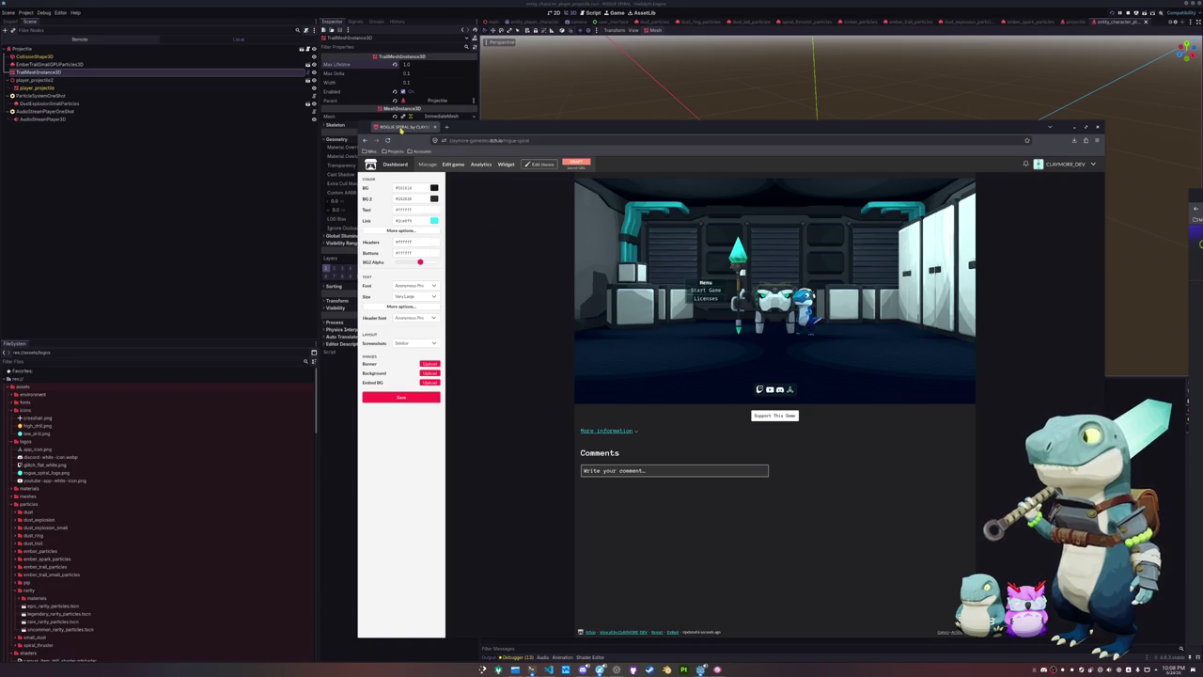
pyautogui.hotkey('ctrl', 'w')
# In the Godot editor, browse the Project and Debug menus, then run Rogue Spiral with F5
pyautogui.click(664, 257)
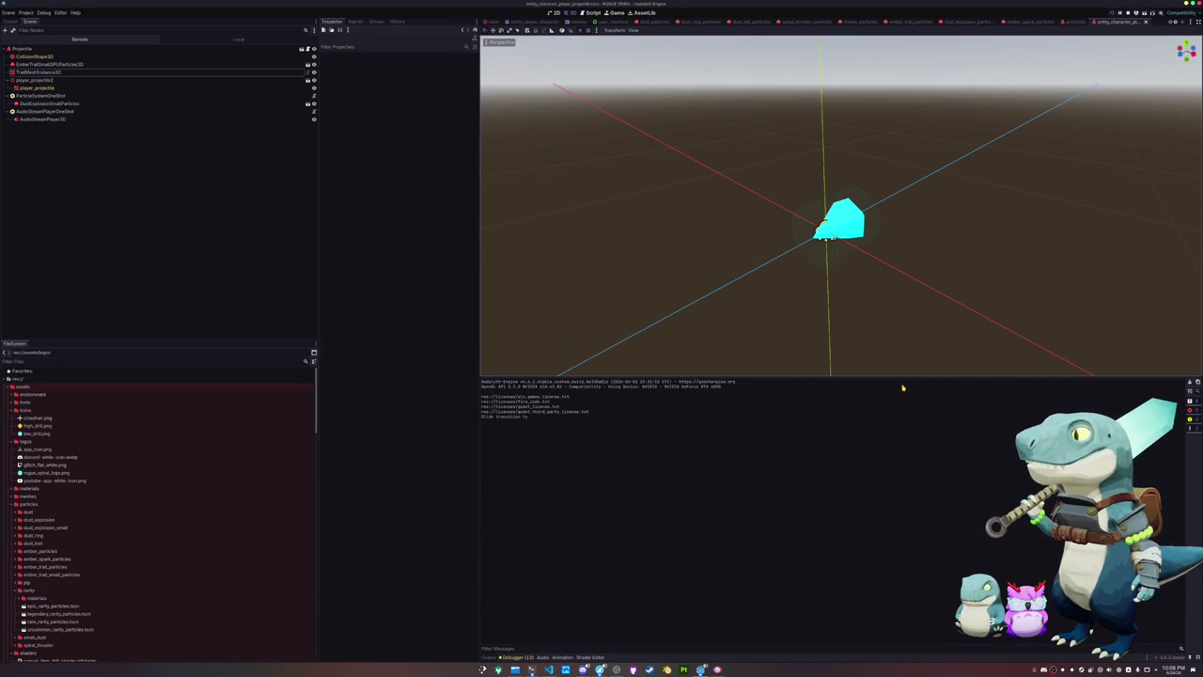
pyautogui.click(25, 12)
pyautogui.moveTo(43, 13)
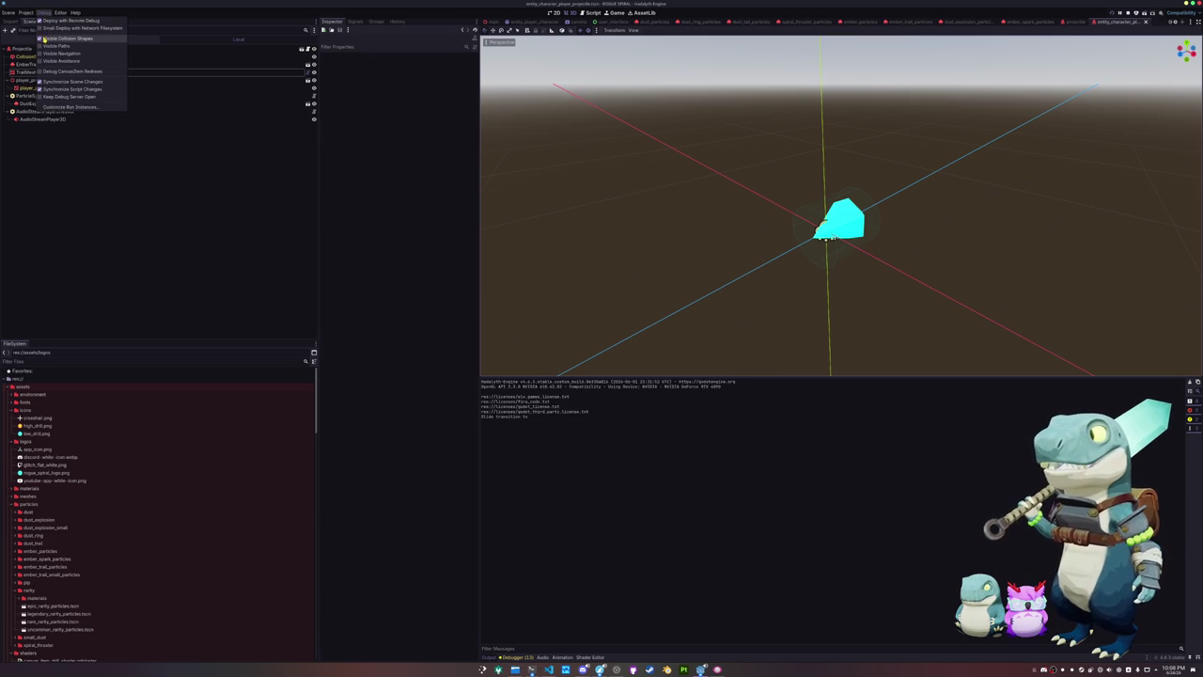
pyautogui.click(247, 275)
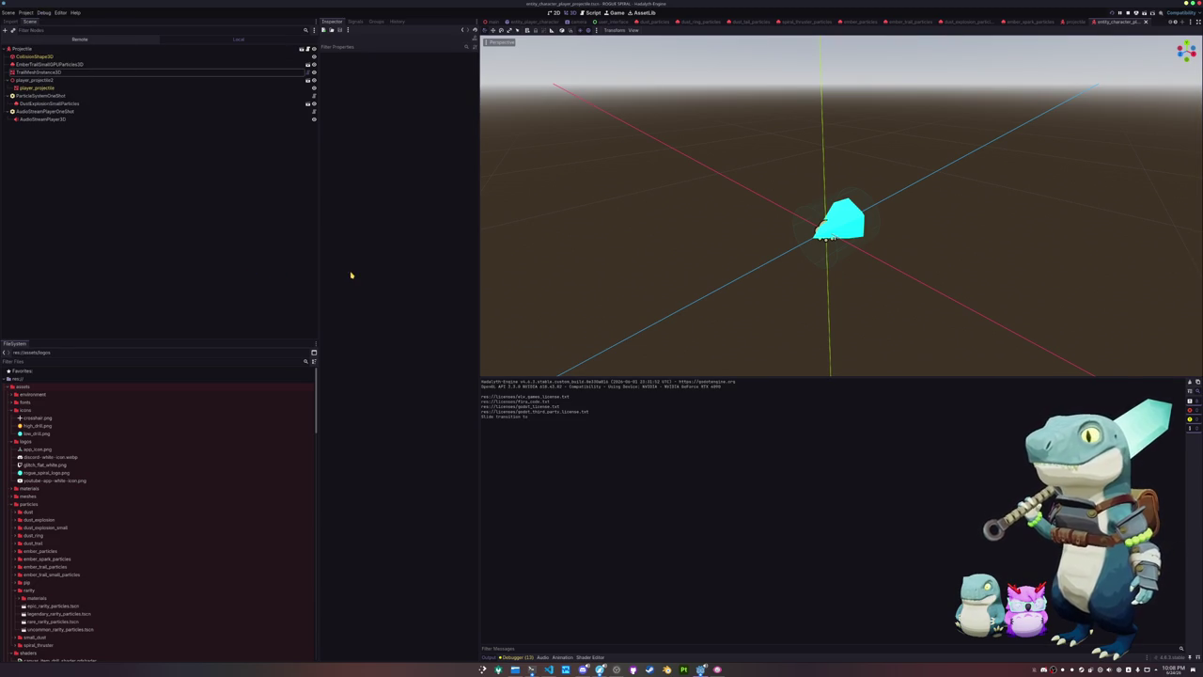
pyautogui.press('F5')
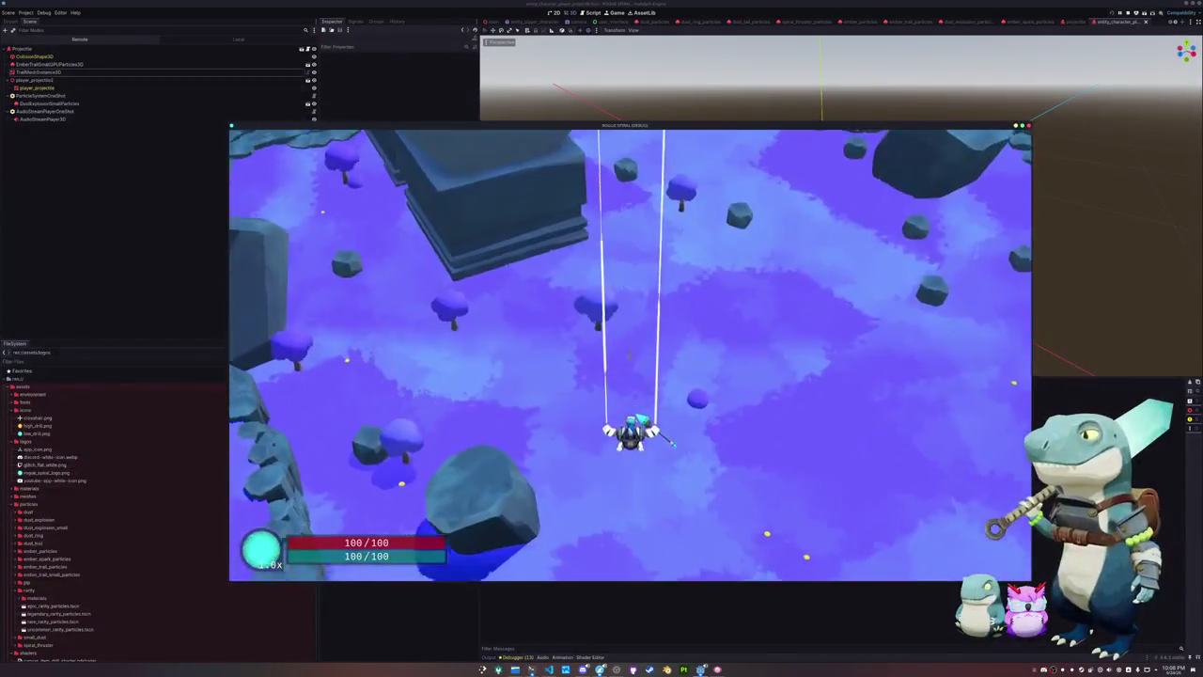
# Pause the game, set the Game toolbar speed to 1/4x, nudge the window right, and resume
pyautogui.press('Escape')
pyautogui.click(615, 12)
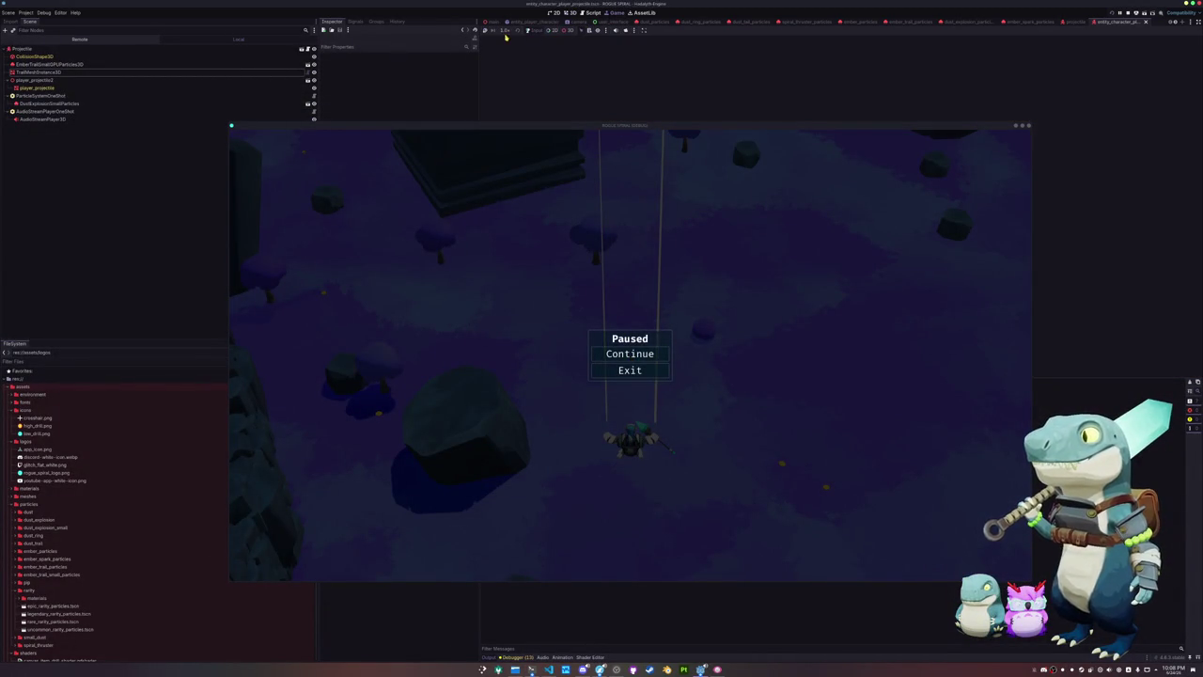
pyautogui.click(505, 31)
pyautogui.click(505, 54)
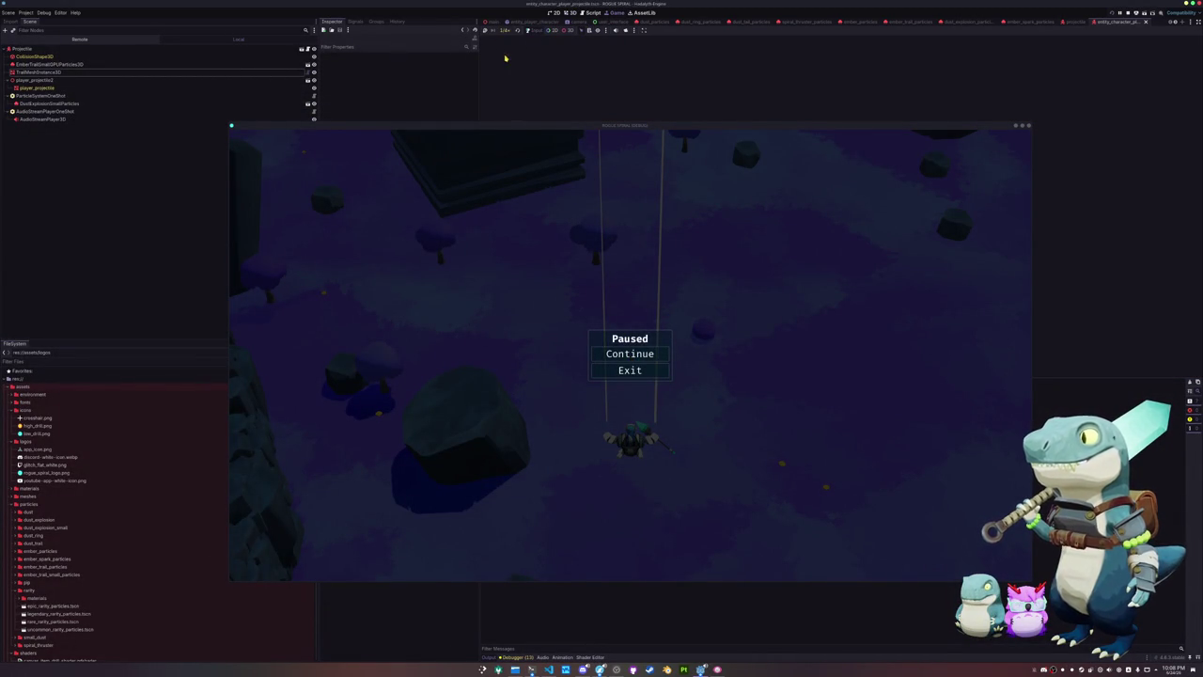
pyautogui.moveTo(559, 127); pyautogui.dragTo(635, 130)
pyautogui.click(705, 357)
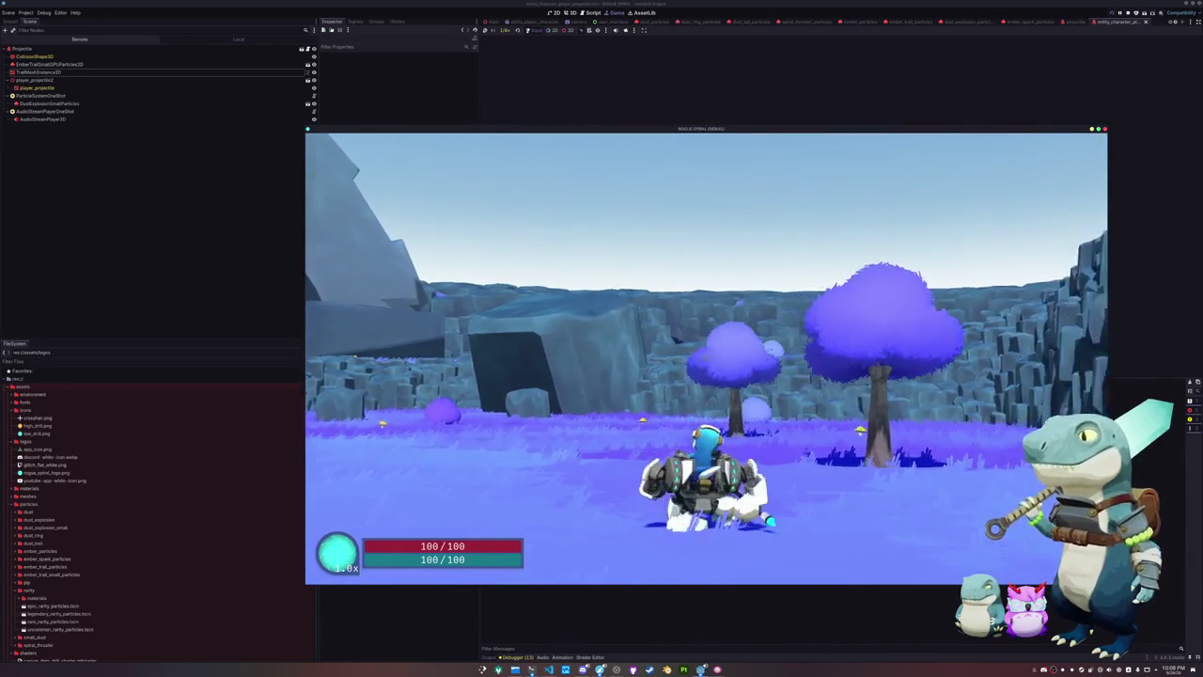
# Run the character around the purple meadow toward the trees and cliff, looking around
pyautogui.press('s')
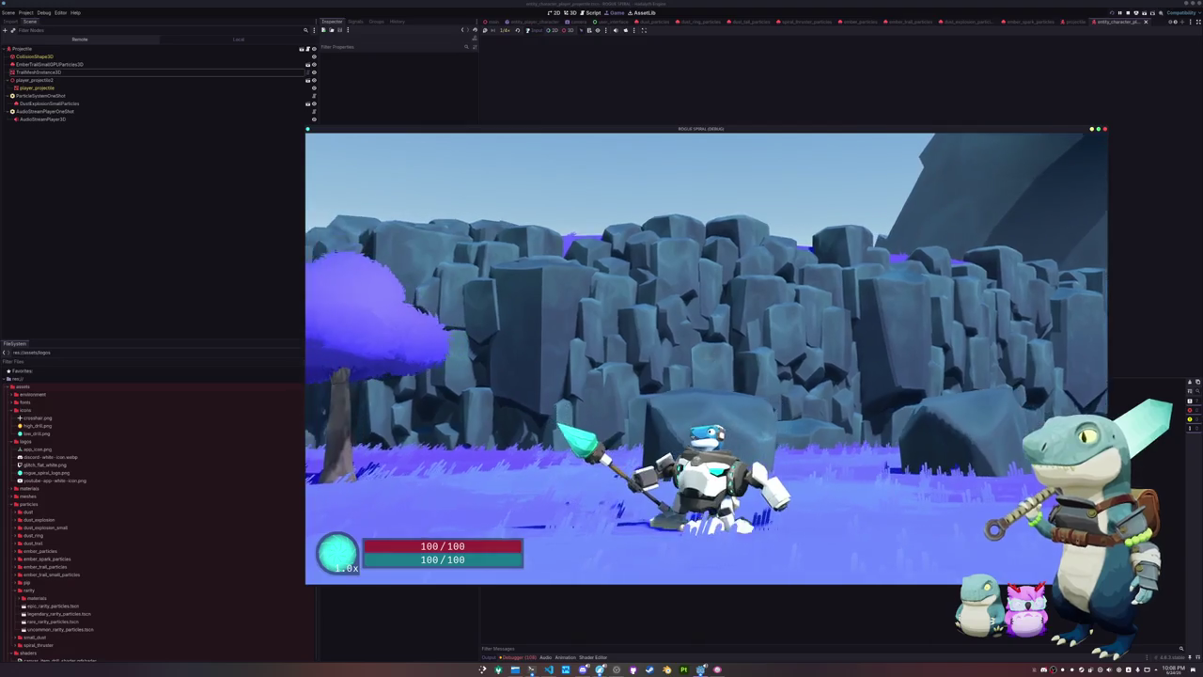
pyautogui.press('w')
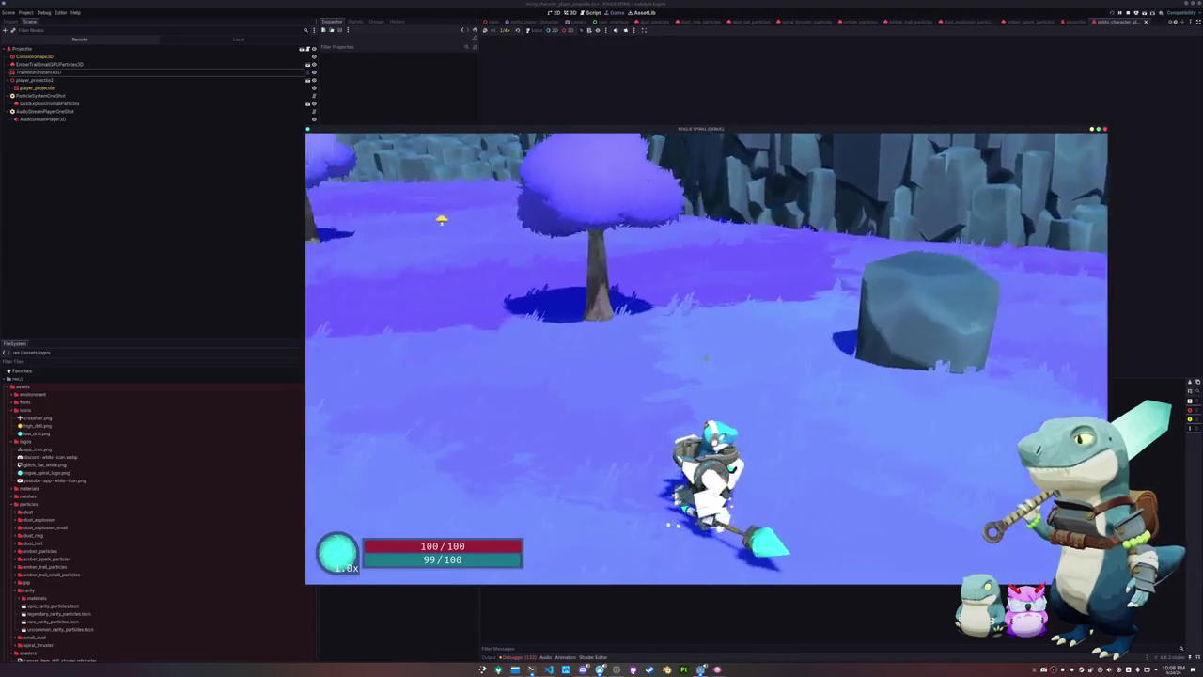
pyautogui.press('d')
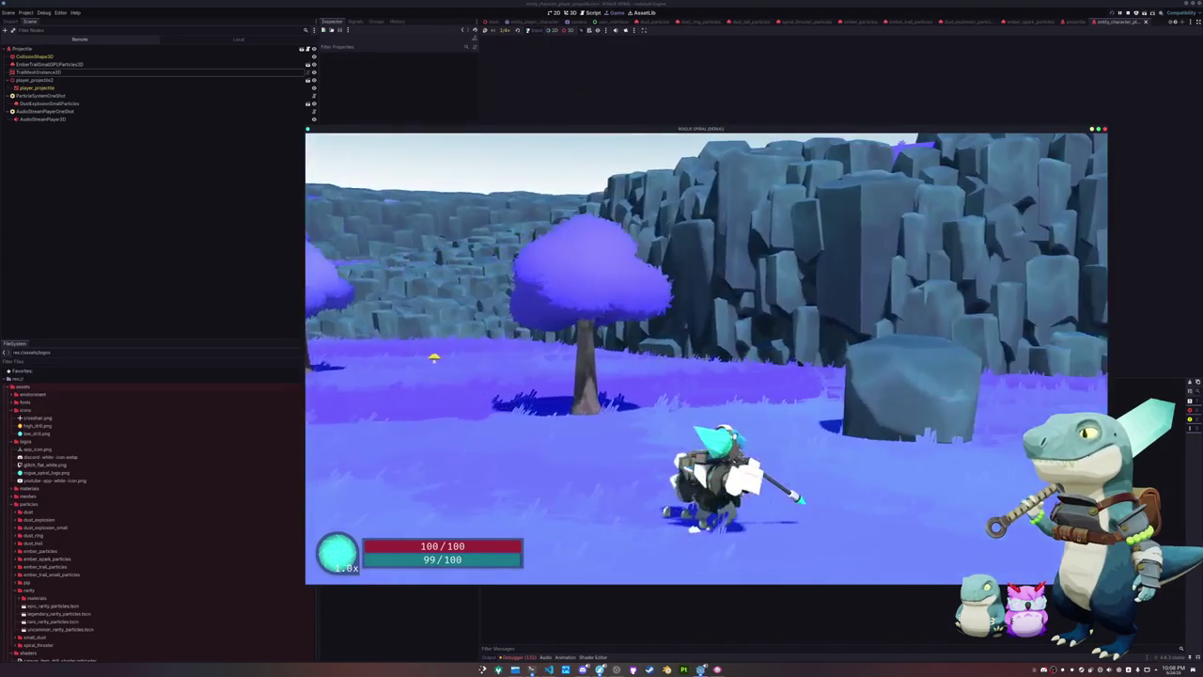
pyautogui.press('w')
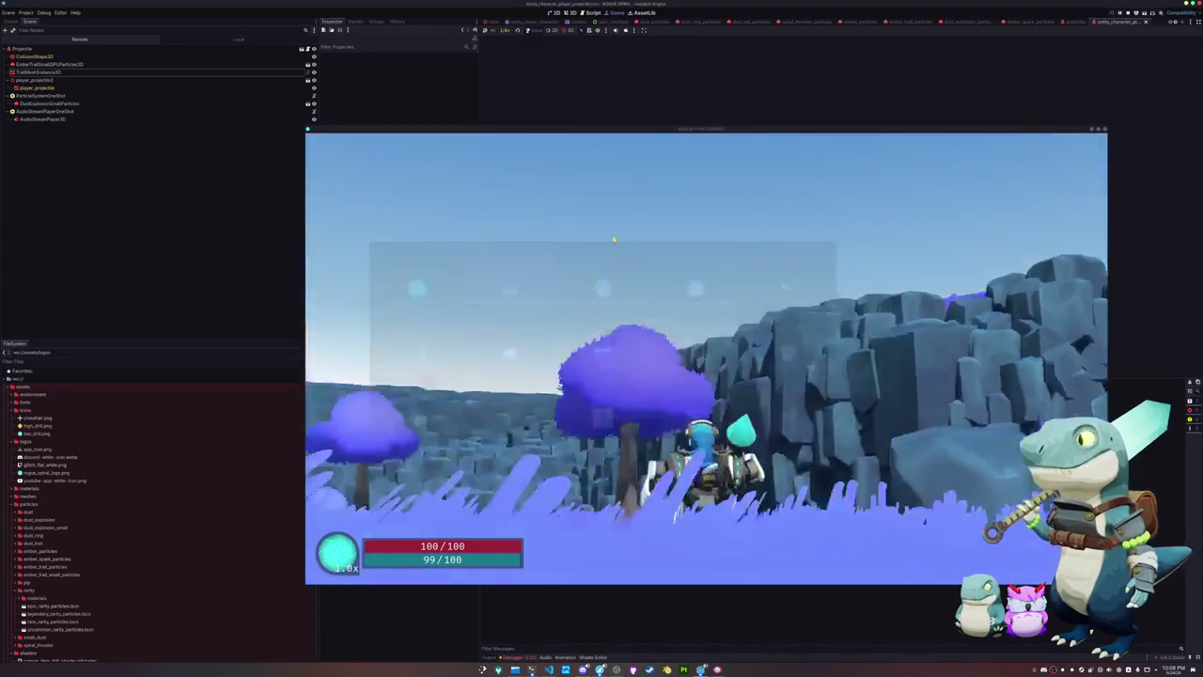
pyautogui.press('w')
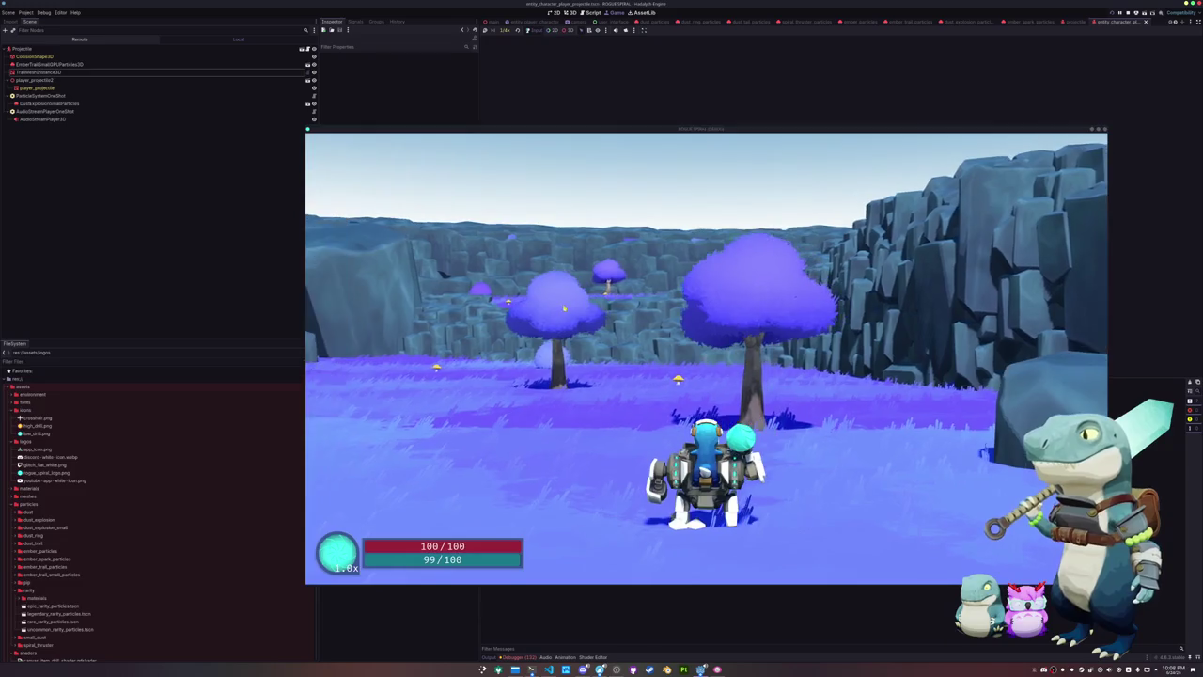
pyautogui.press('w')
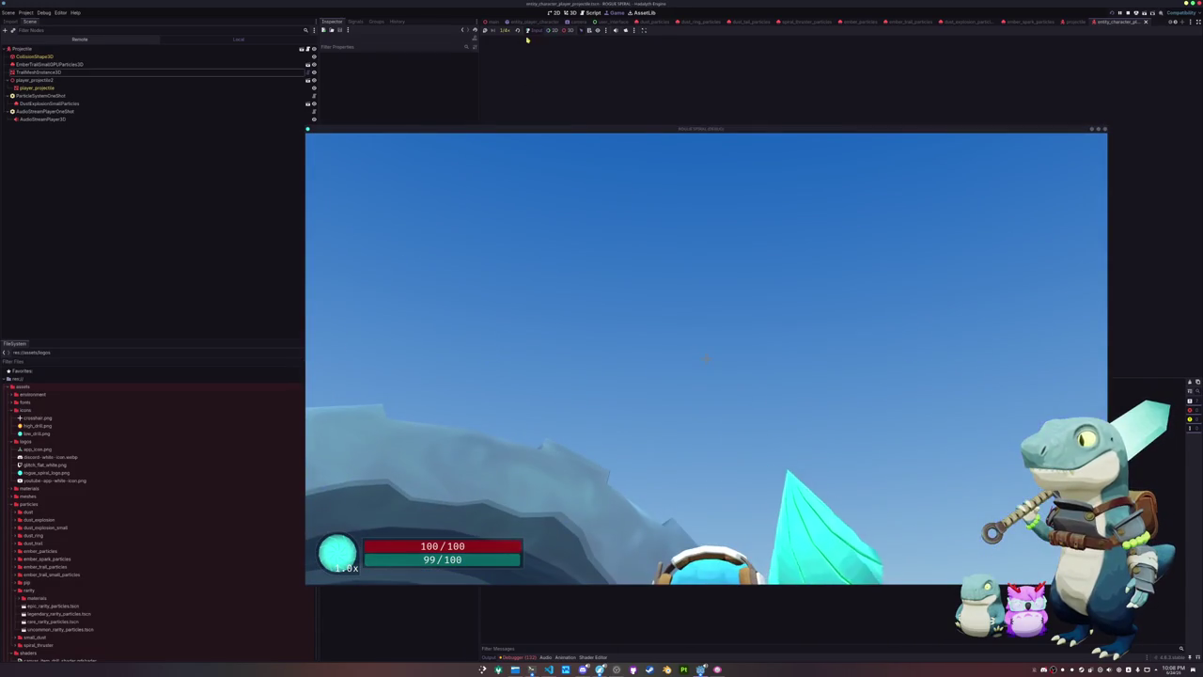
# Slow the game to 1/16x speed, play on, then pause and resume with Esc
pyautogui.click(504, 31)
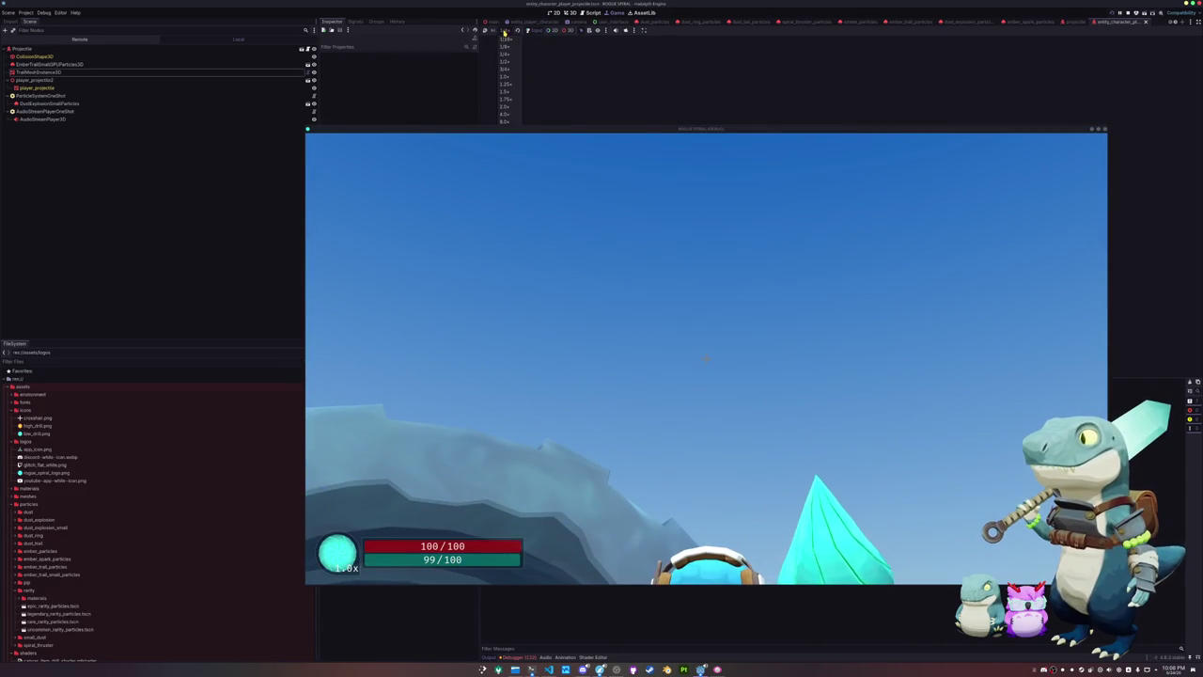
pyautogui.click(504, 40)
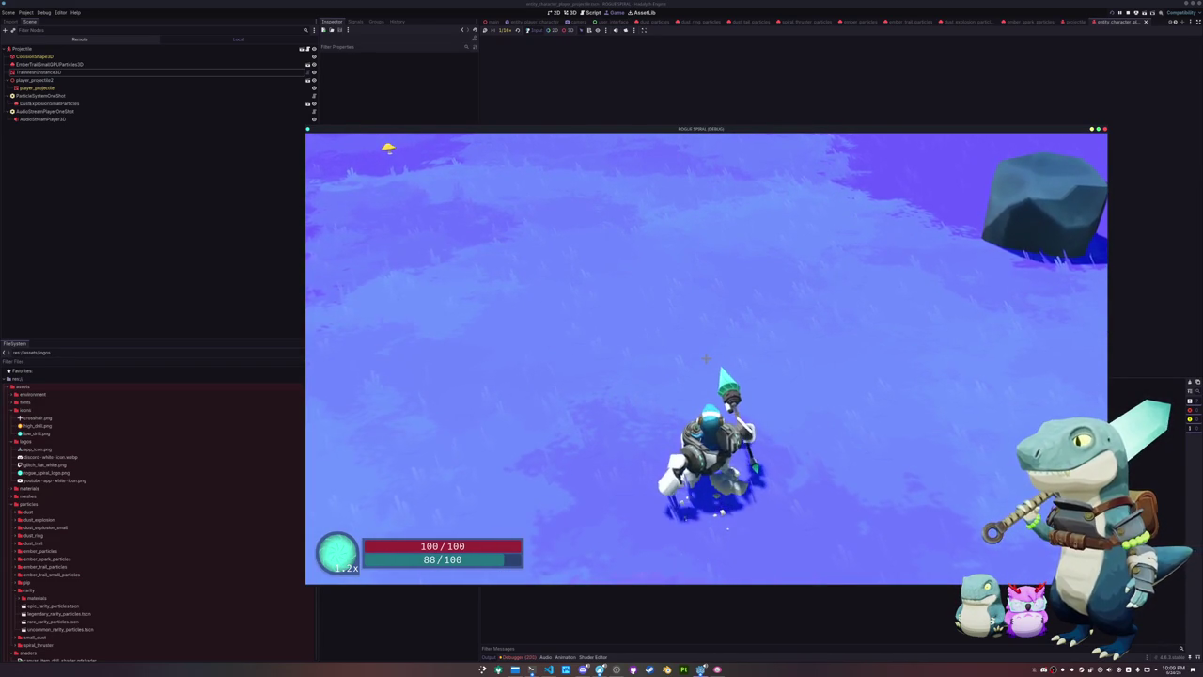
pyautogui.press('Escape')
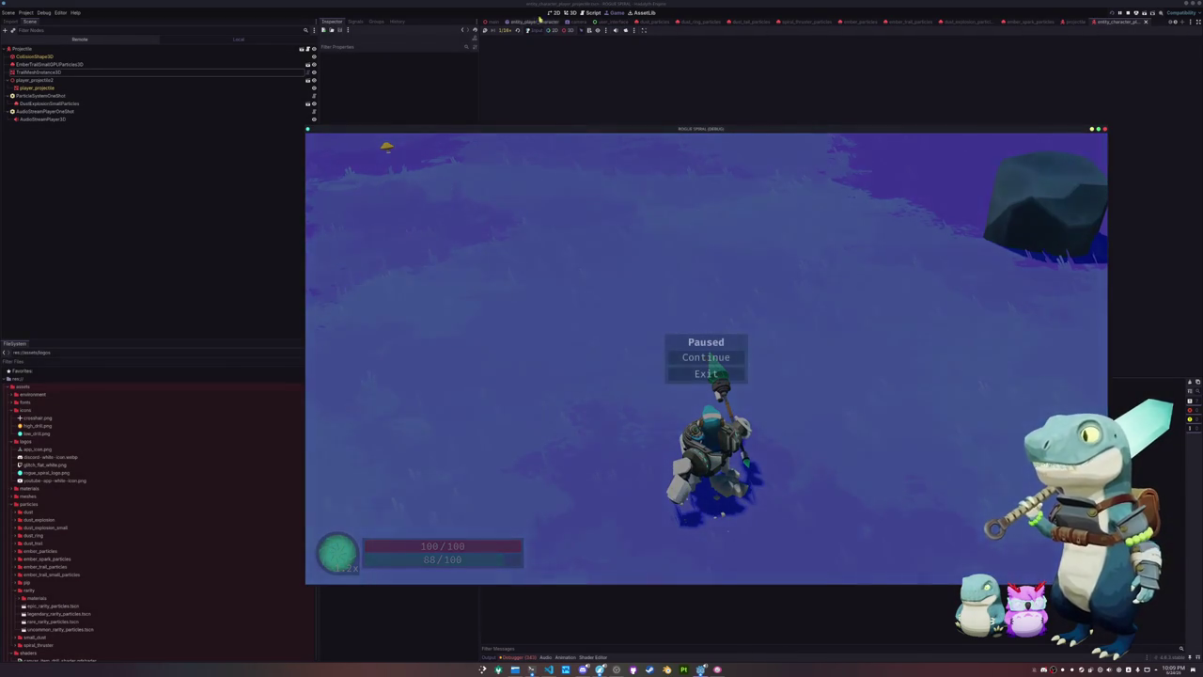
pyautogui.press('Escape')
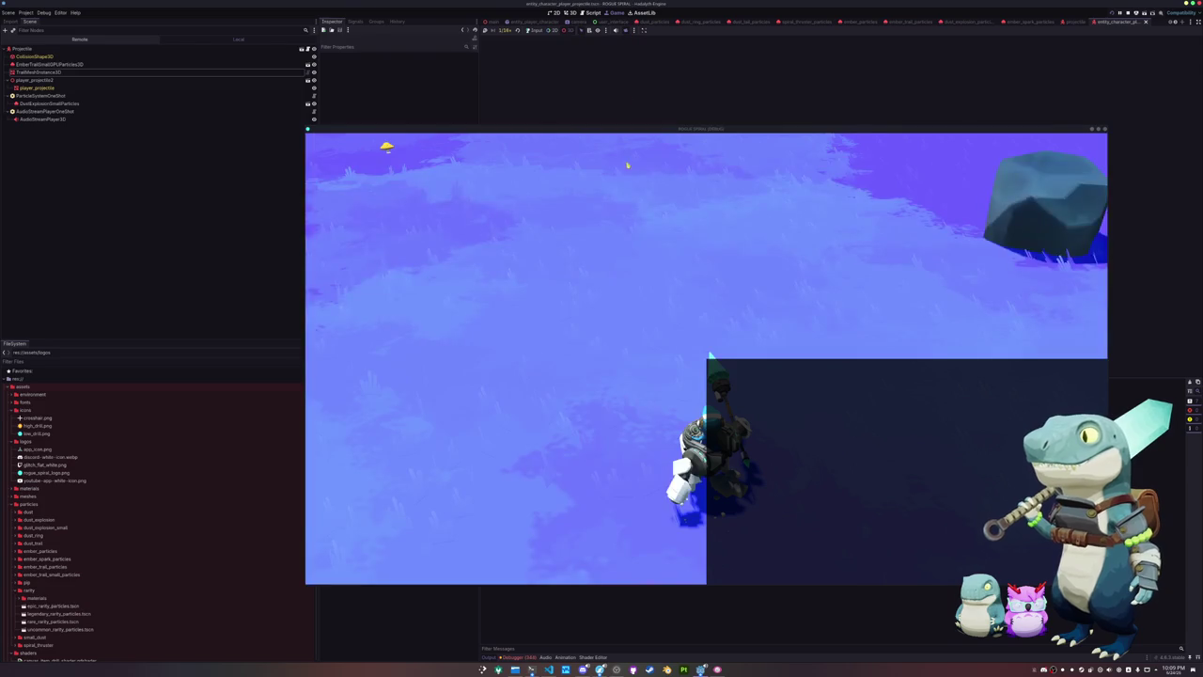